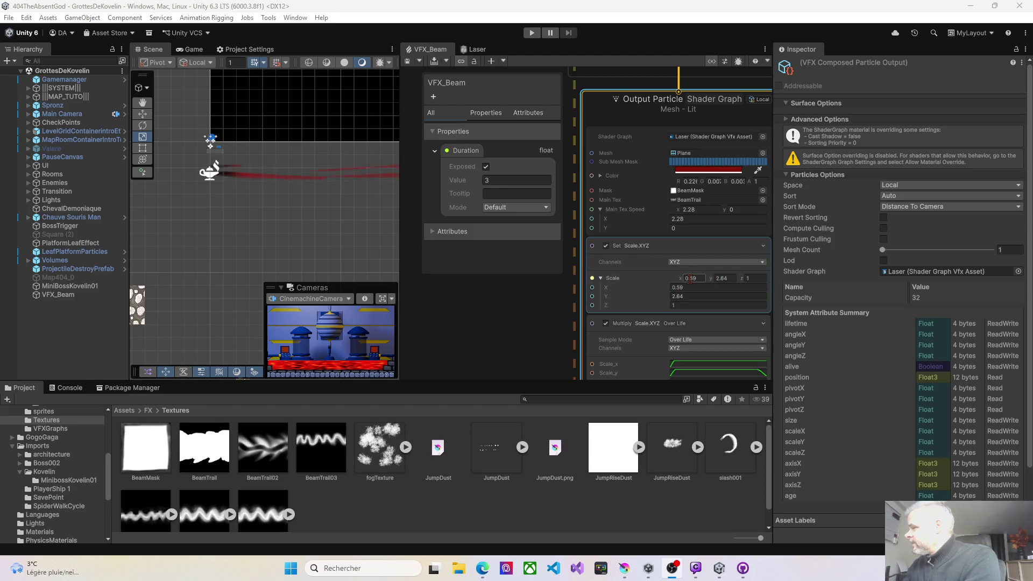
- Reduce the VFX_Beam particles' X scale, lower Y scale to 1.25, and preview the beam
{"action": "mouse_move", "coordinate": [682, 280]}
{"action": "left_mouse_down"}
{"action": "mouse_move", "coordinate": [672, 279]}
{"action": "mouse_move", "coordinate": [720, 274]}
{"action": "left_mouse_up"}
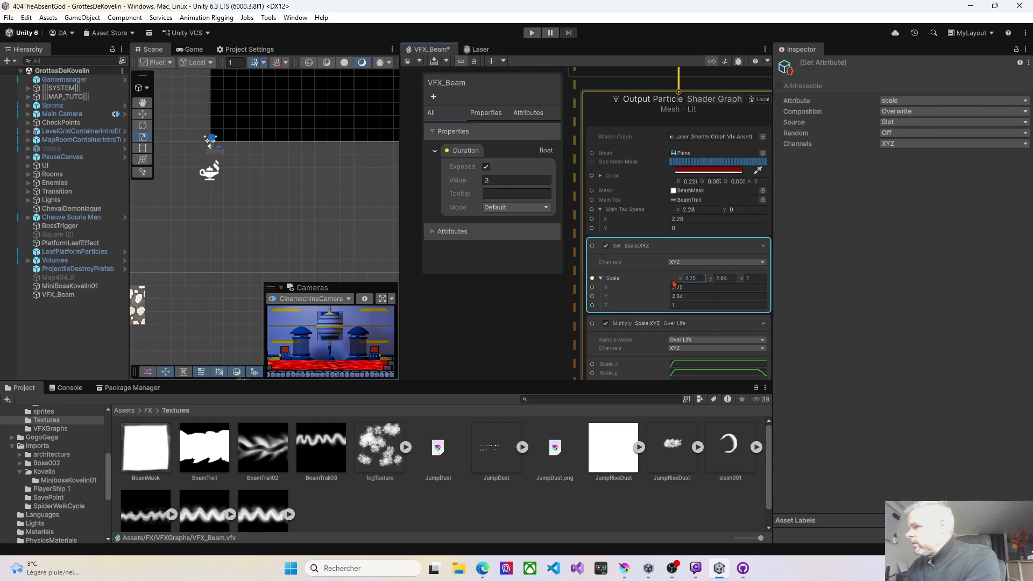
{"action": "left_click", "coordinate": [96, 295]}
{"action": "left_click", "coordinate": [295, 275]}
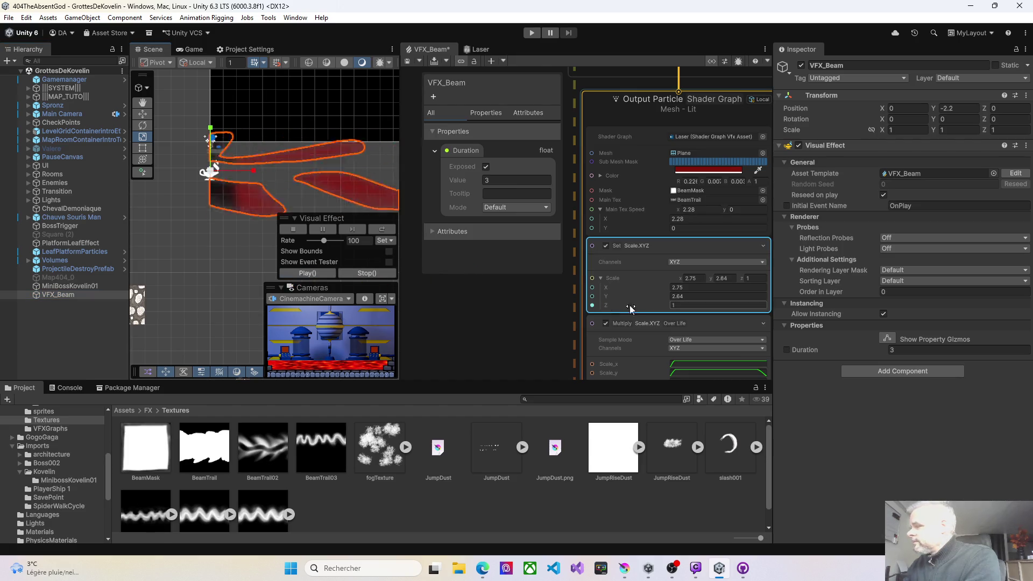
{"action": "left_click_drag", "start_coordinate": [663, 296], "coordinate": [651, 296]}
{"action": "type", "text": "1.25"}
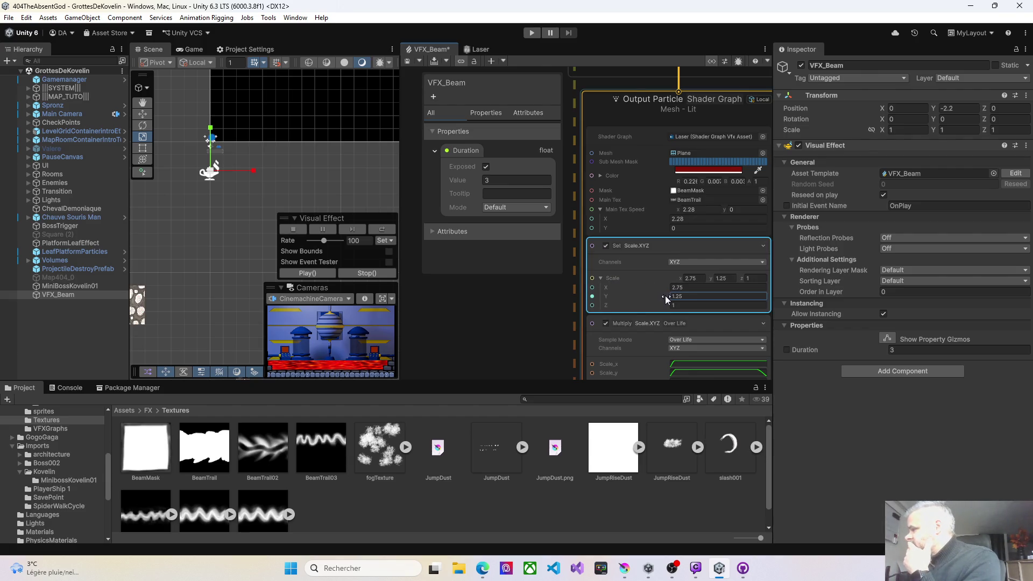
{"action": "left_click", "coordinate": [282, 273]}
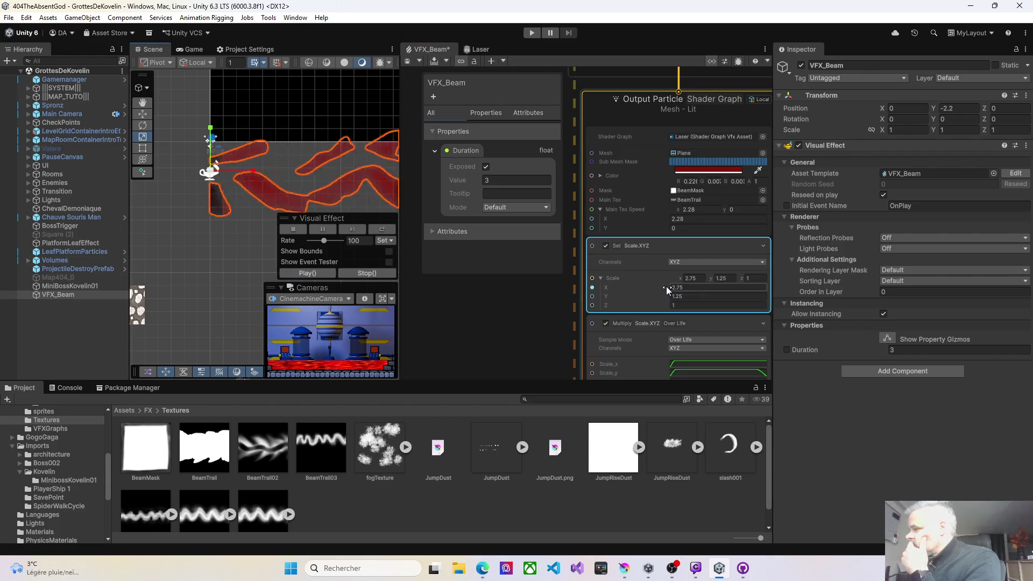
- Bring the particle X scale down to 0.83 and raise Main Tex Speed X to 4.82
{"action": "left_click_drag", "start_coordinate": [666, 286], "coordinate": [648, 285]}
{"action": "left_click", "coordinate": [282, 274]}
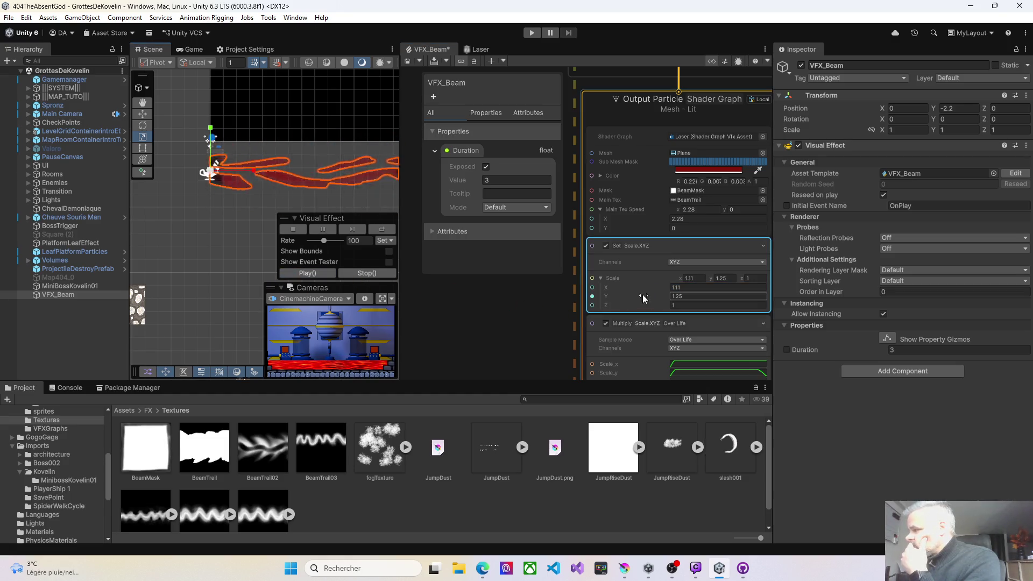
{"action": "left_click", "coordinate": [670, 287]}
{"action": "left_click_drag", "start_coordinate": [667, 290], "coordinate": [661, 290]}
{"action": "left_click", "coordinate": [305, 273]}
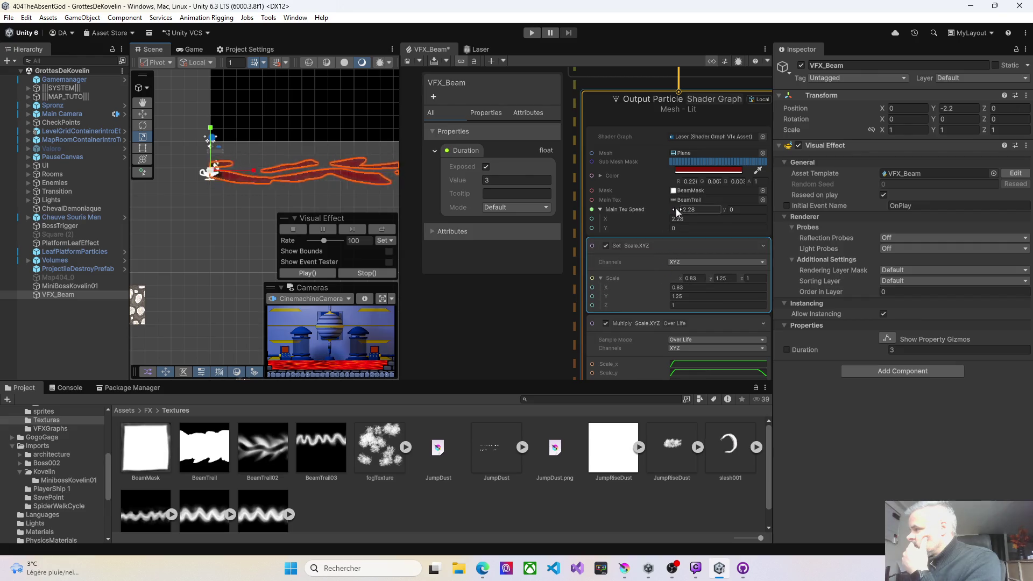
{"action": "left_click_drag", "start_coordinate": [676, 209], "coordinate": [703, 207]}
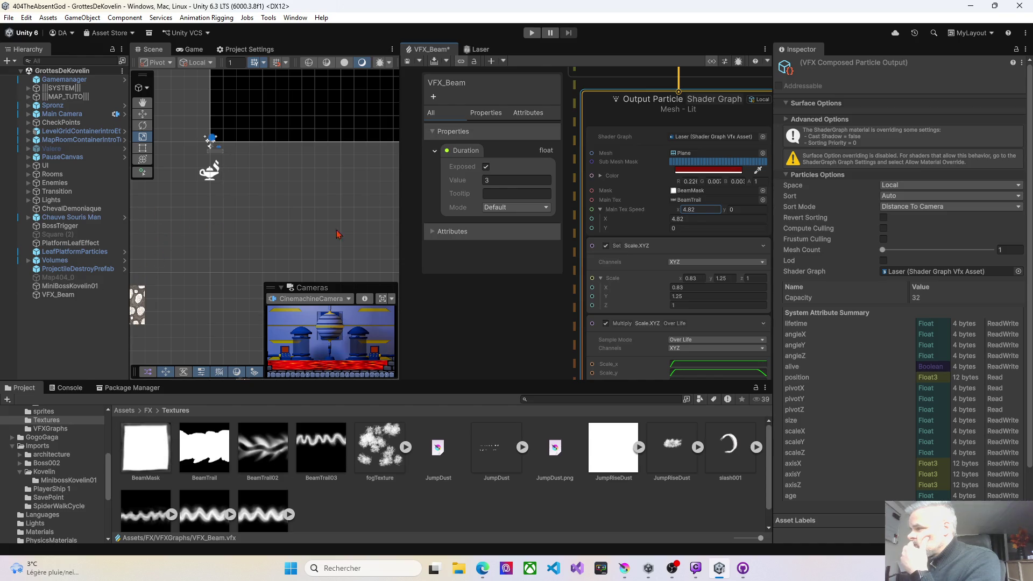
{"action": "left_click", "coordinate": [66, 296]}
{"action": "left_click", "coordinate": [308, 273]}
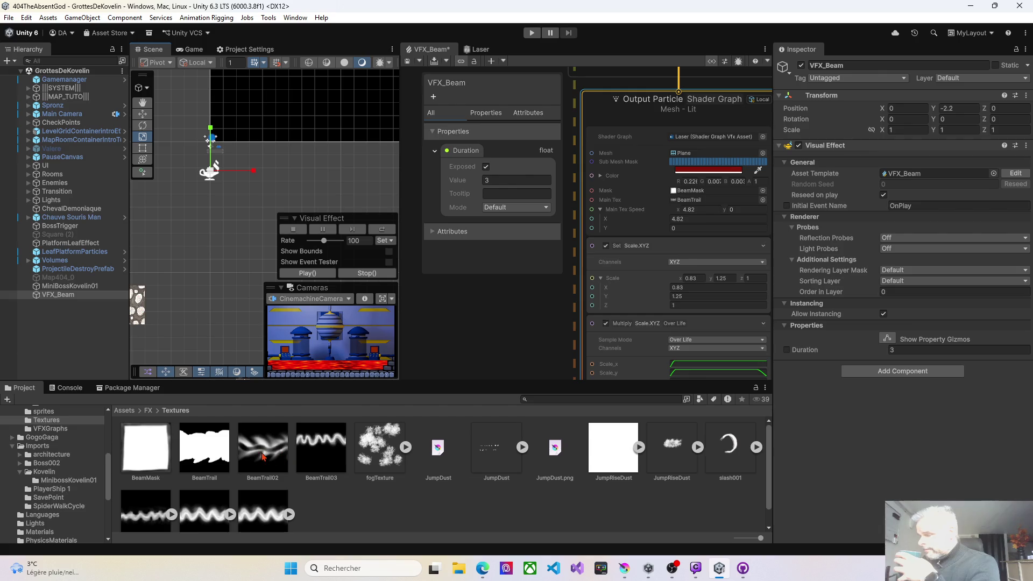
{"action": "scroll", "coordinate": [259, 455], "scroll_direction": "down", "scroll_amount": 1}
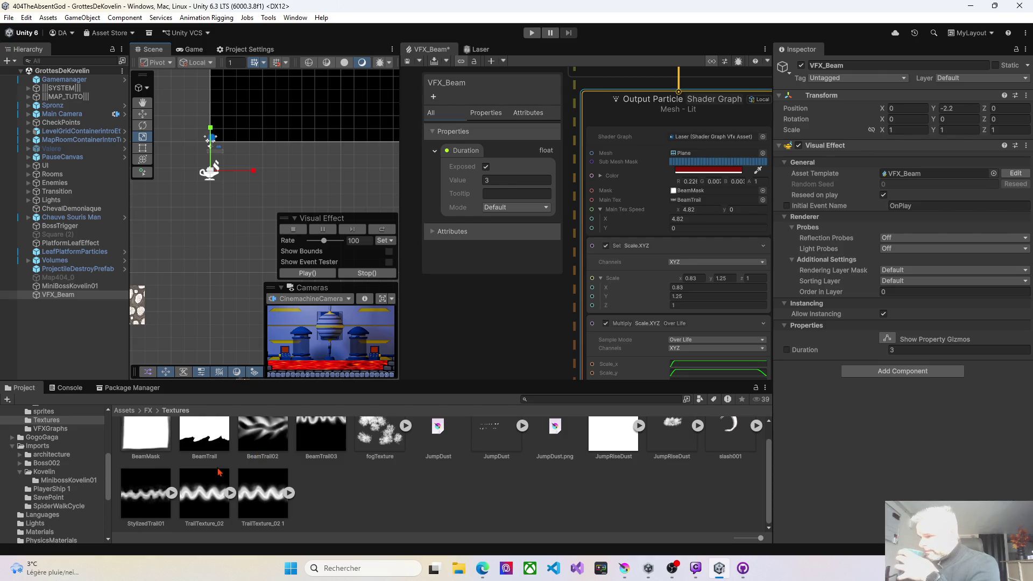
{"action": "scroll", "coordinate": [240, 478], "scroll_direction": "up", "scroll_amount": 1}
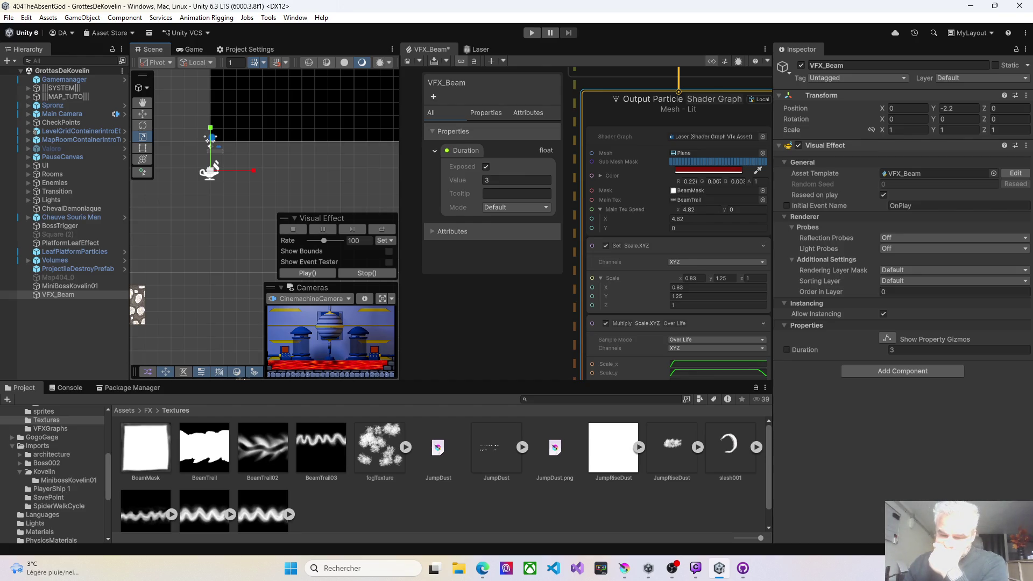
{"action": "key", "text": "super+d"}
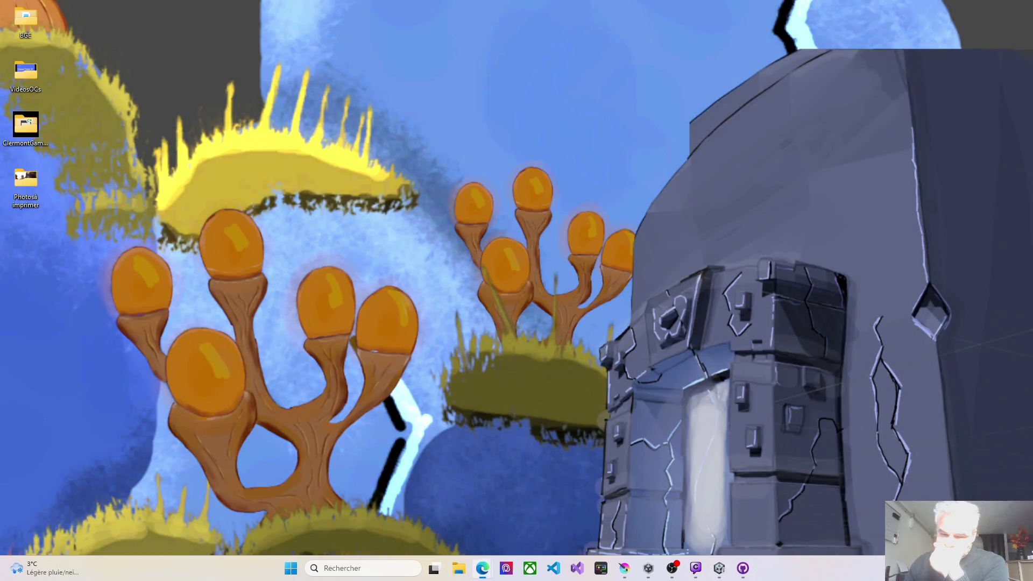
{"action": "key", "text": "super+d"}
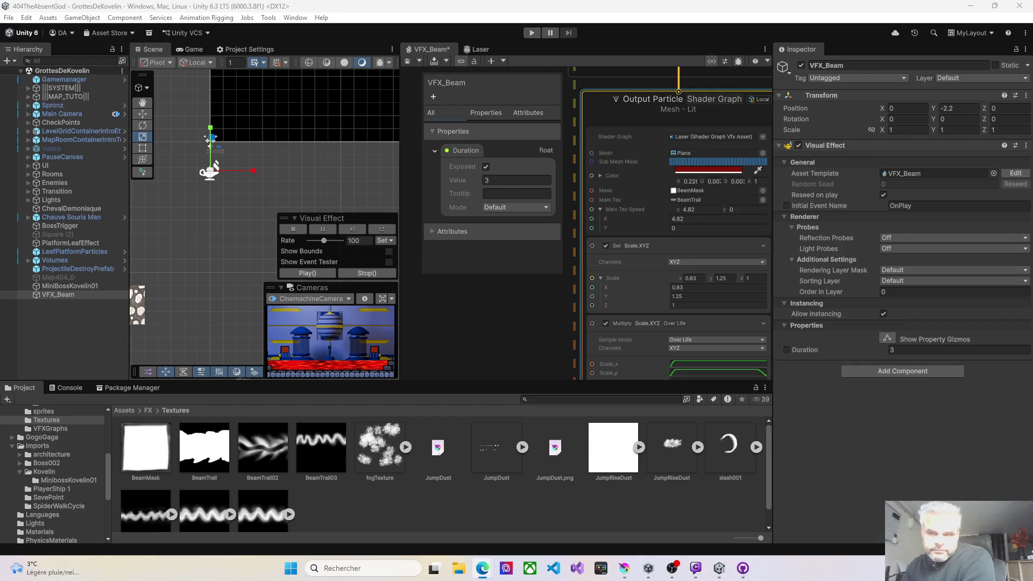
{"action": "key", "text": "ctrl+s"}
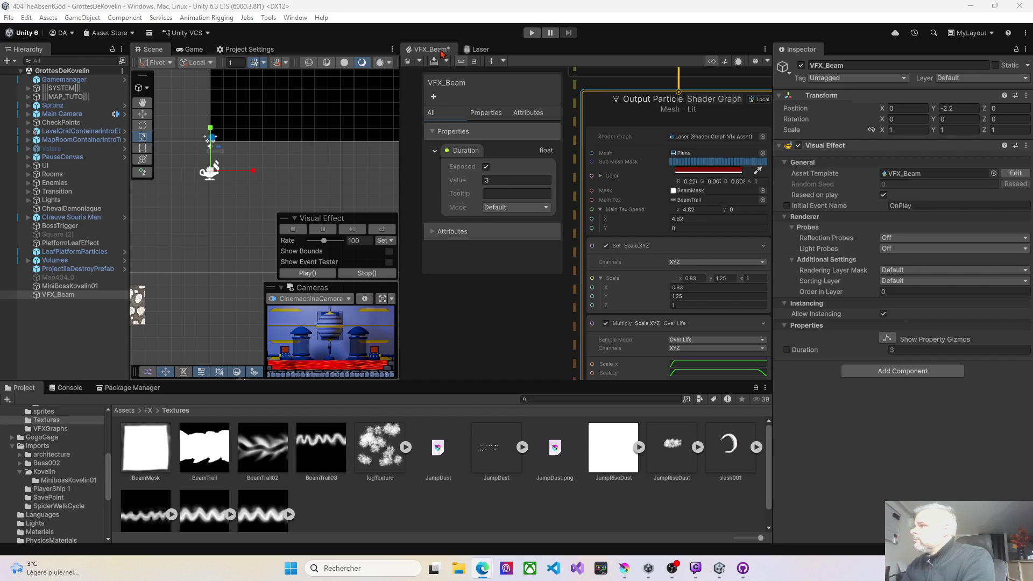
- Open the Laser shader graph and enlarge its working area, centring the nodes
{"action": "left_click", "coordinate": [477, 51]}
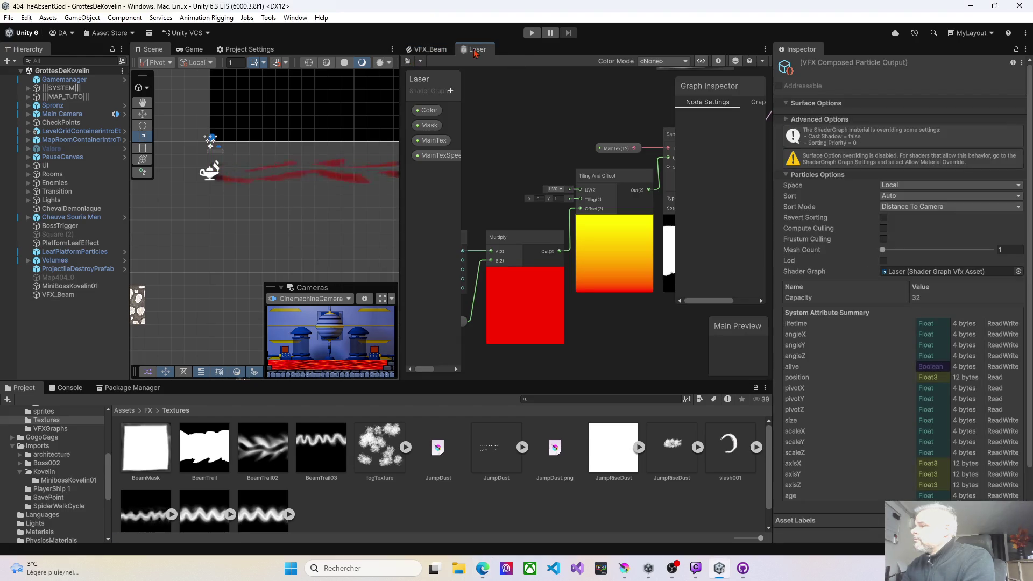
{"action": "left_click_drag", "start_coordinate": [399, 123], "coordinate": [179, 122]}
{"action": "mouse_move", "coordinate": [528, 380]}
{"action": "left_mouse_down"}
{"action": "mouse_move", "coordinate": [527, 544]}
{"action": "mouse_move", "coordinate": [528, 481]}
{"action": "left_mouse_up"}
{"action": "left_click_drag", "start_coordinate": [774, 310], "coordinate": [963, 310]}
{"action": "scroll", "coordinate": [698, 269], "scroll_direction": "down", "scroll_amount": 2}
{"action": "left_click_drag", "start_coordinate": [699, 269], "coordinate": [634, 275]}
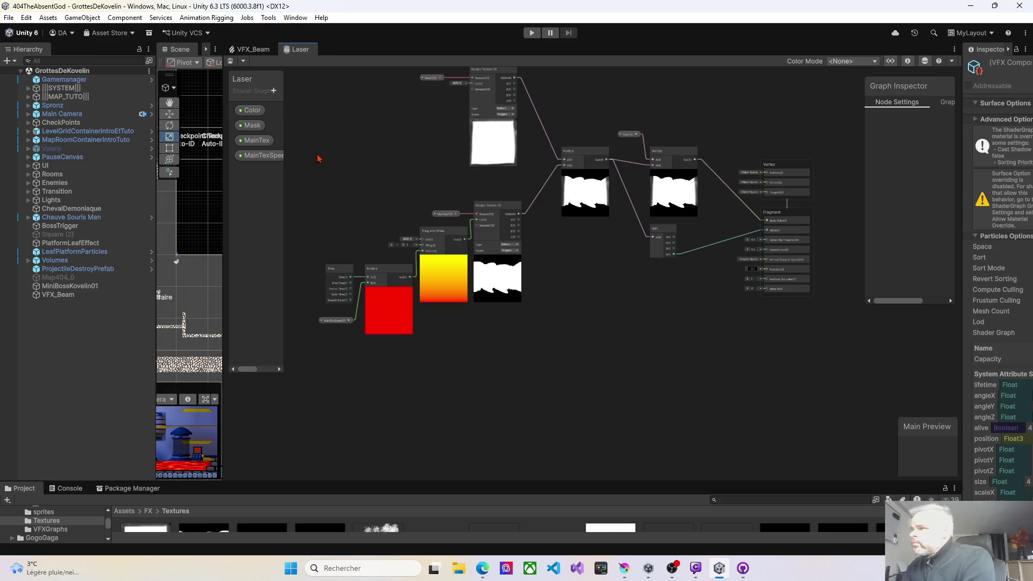
- Add a new Float property to the Blackboard and rename it AlphaClip
{"action": "mouse_move", "coordinate": [283, 107]}
{"action": "left_mouse_down"}
{"action": "mouse_move", "coordinate": [291, 121]}
{"action": "mouse_move", "coordinate": [306, 111]}
{"action": "left_mouse_up"}
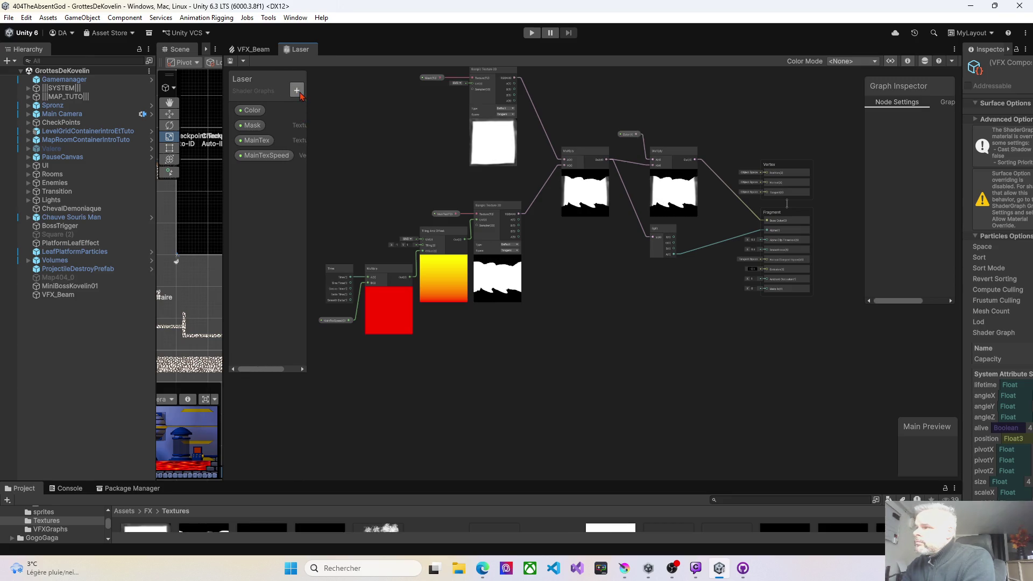
{"action": "left_click", "coordinate": [296, 90]}
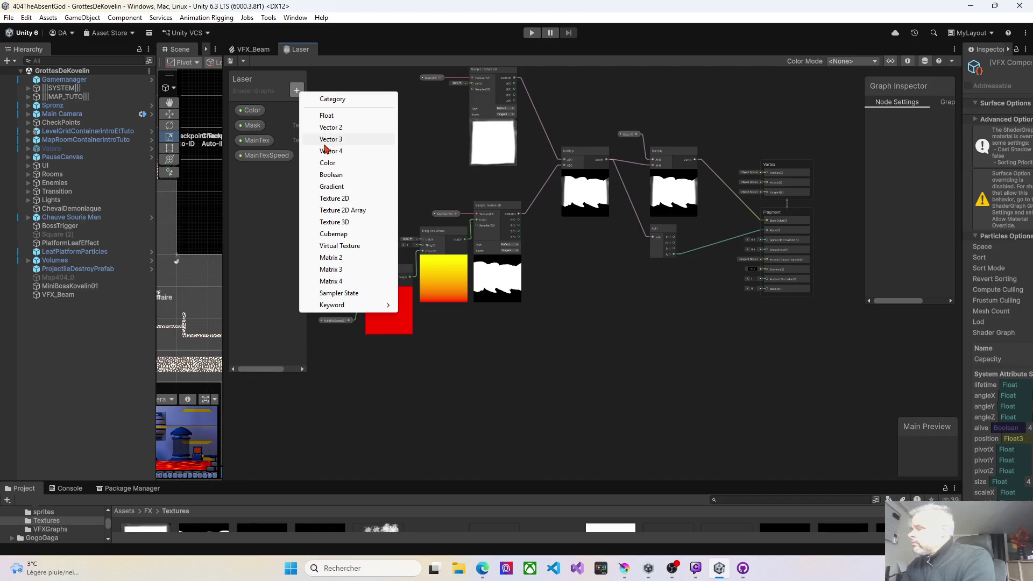
{"action": "left_click", "coordinate": [324, 118]}
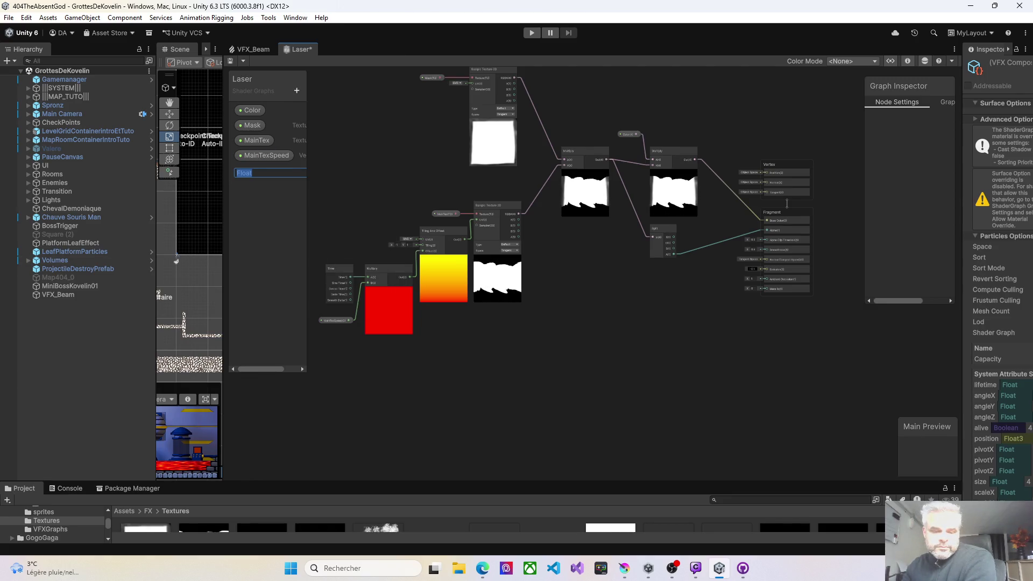
{"action": "key", "text": "alt+Tab"}
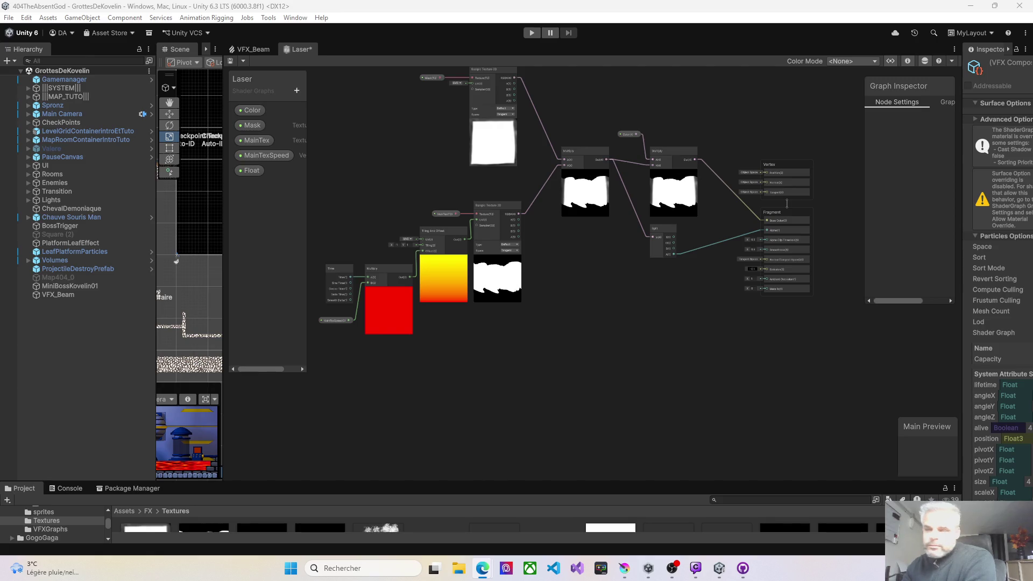
{"action": "left_click", "coordinate": [297, 90]}
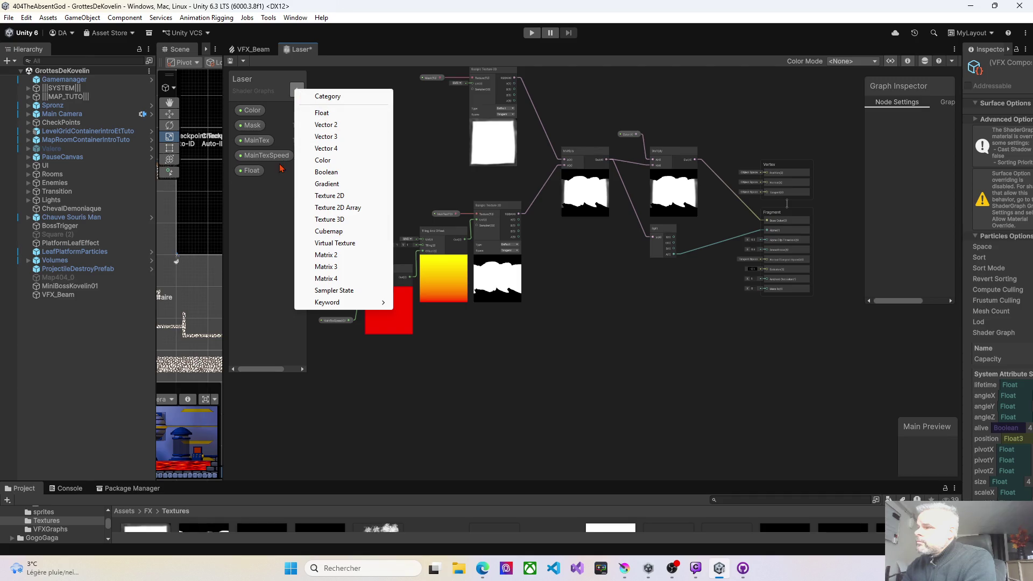
{"action": "left_click", "coordinate": [258, 175]}
{"action": "double_click", "coordinate": [255, 174]}
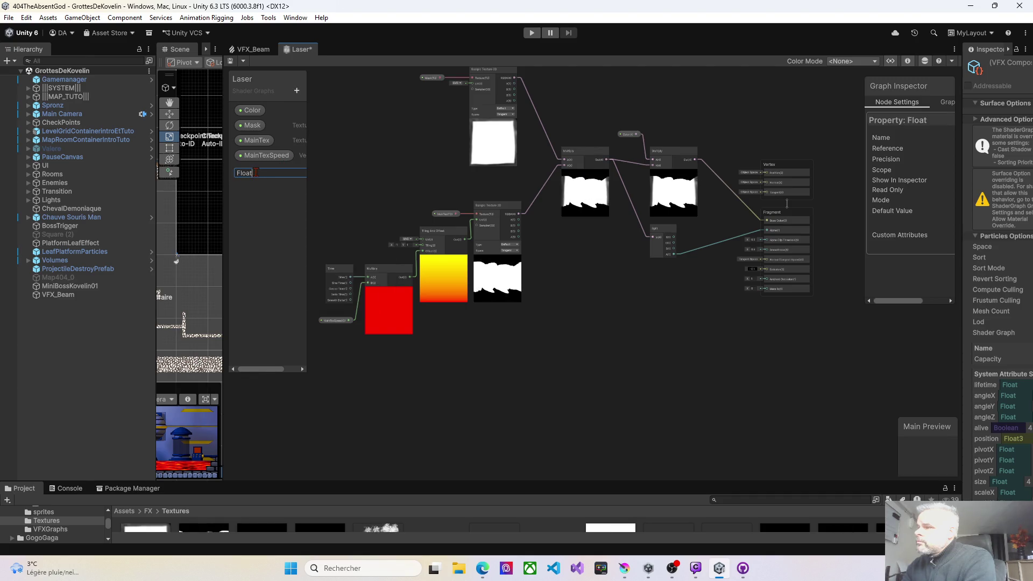
{"action": "type", "text": "AlphaCl"}
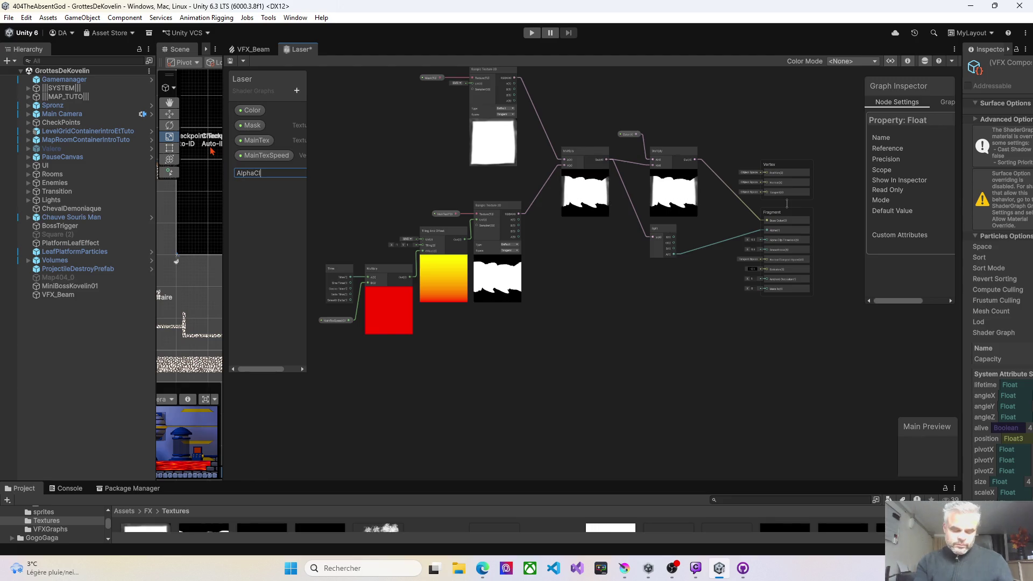
{"action": "type", "text": "ip"}
{"action": "key", "text": "Return"}
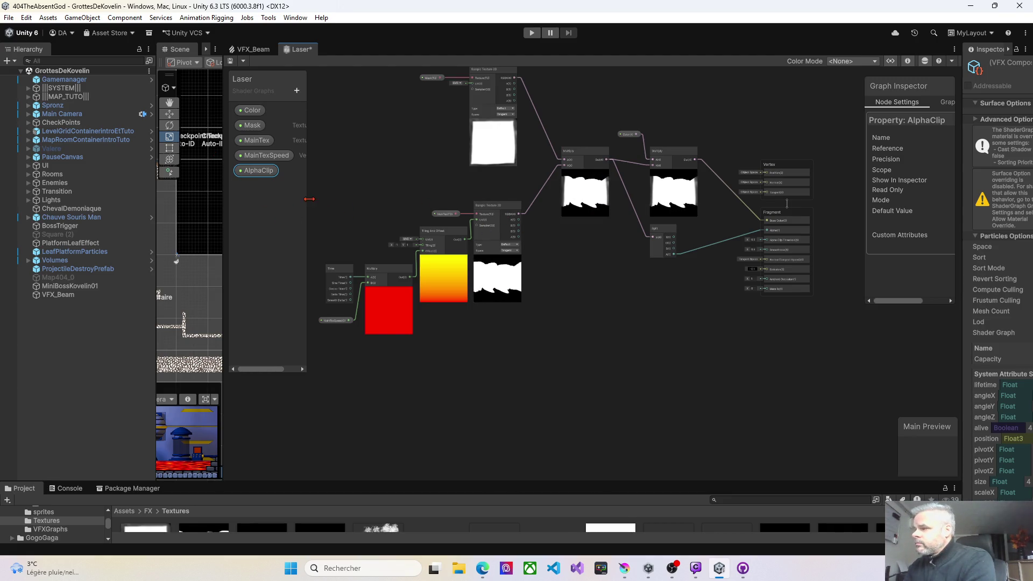
{"action": "left_click_drag", "start_coordinate": [669, 293], "coordinate": [530, 295]}
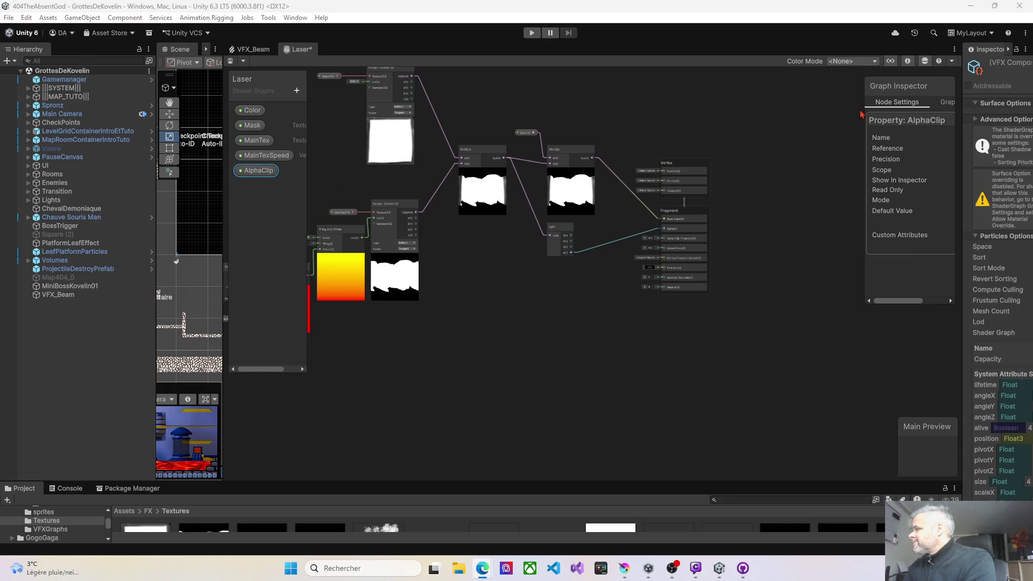
- Set AlphaClip's mode to Slider with Min 0, Max 1 and Default Value 0.57
{"action": "left_click_drag", "start_coordinate": [864, 110], "coordinate": [756, 104]}
{"action": "left_click_drag", "start_coordinate": [717, 104], "coordinate": [712, 105]}
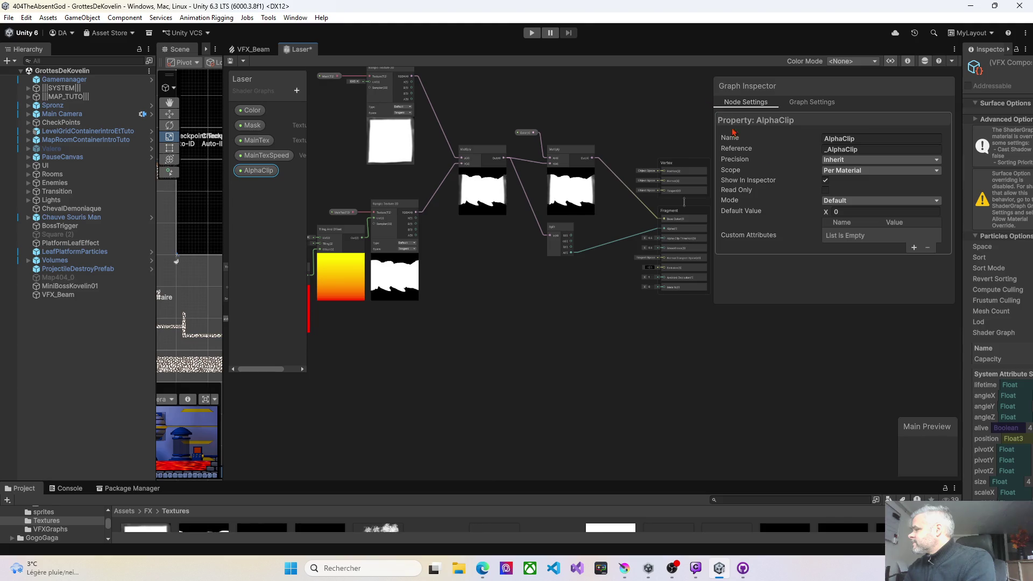
{"action": "left_click", "coordinate": [844, 202]}
{"action": "left_click", "coordinate": [840, 220]}
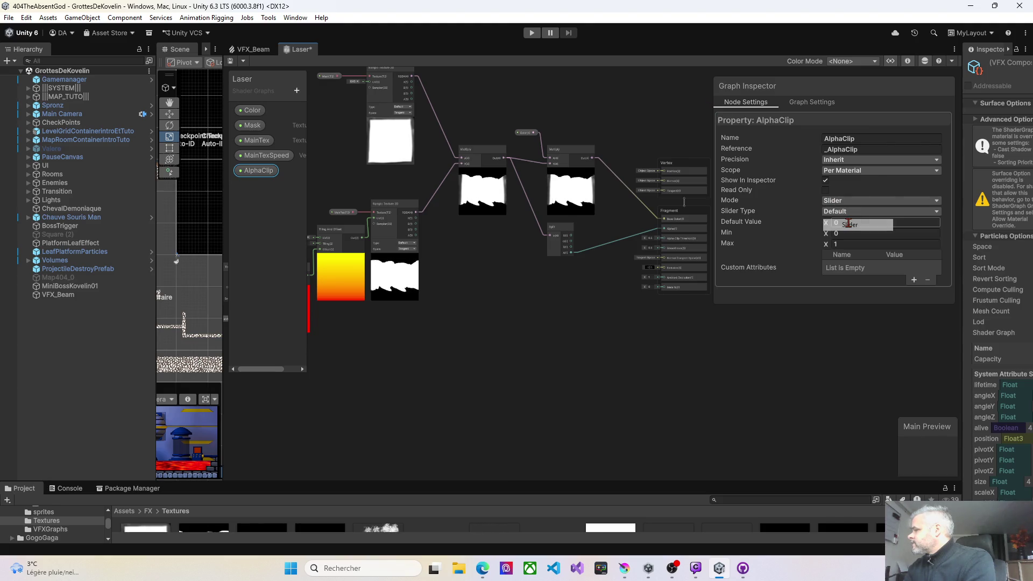
{"action": "left_click", "coordinate": [839, 232]}
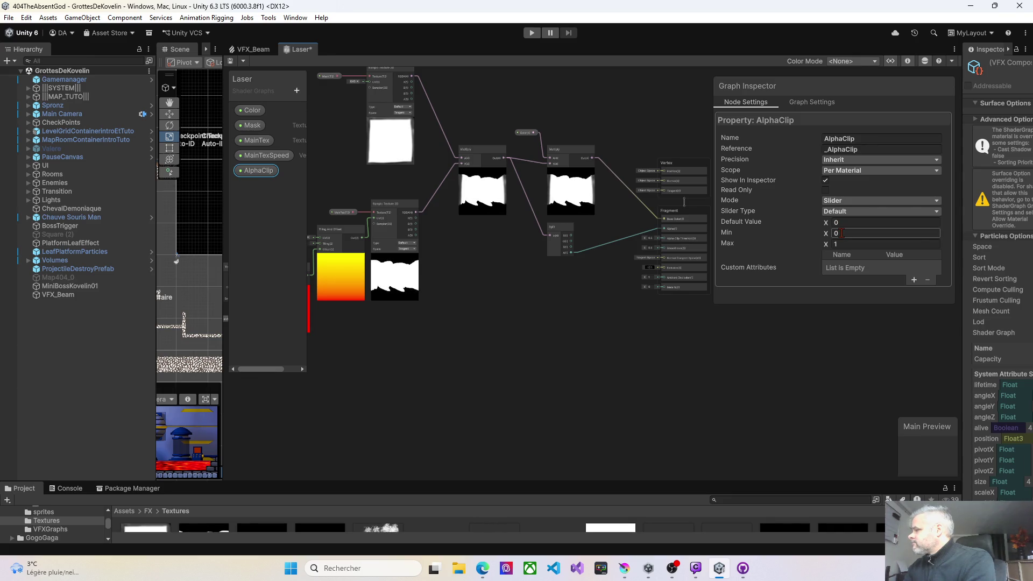
{"action": "left_click", "coordinate": [842, 225]}
{"action": "type", "text": ".57"}
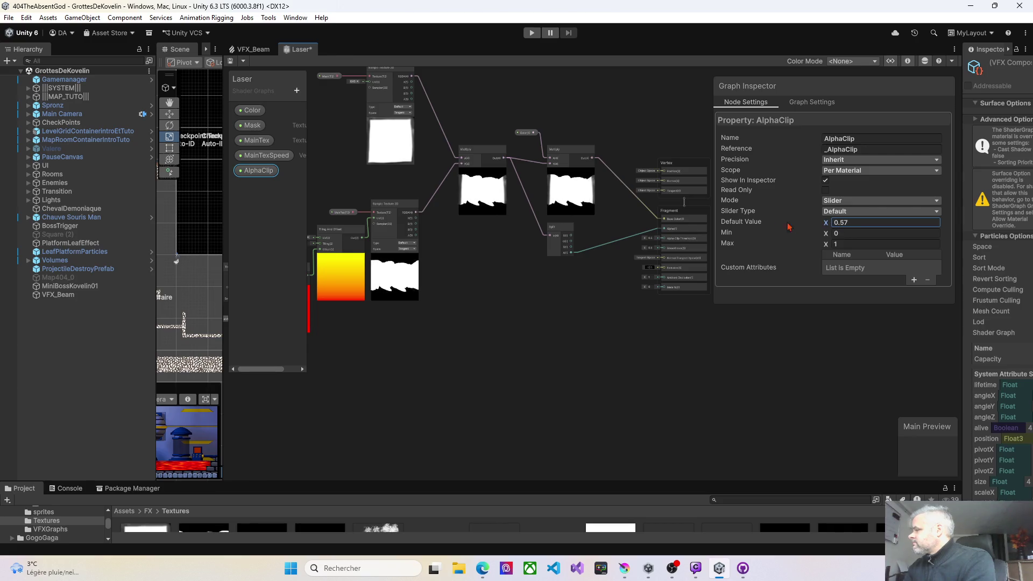
{"action": "key", "text": "alt+Tab"}
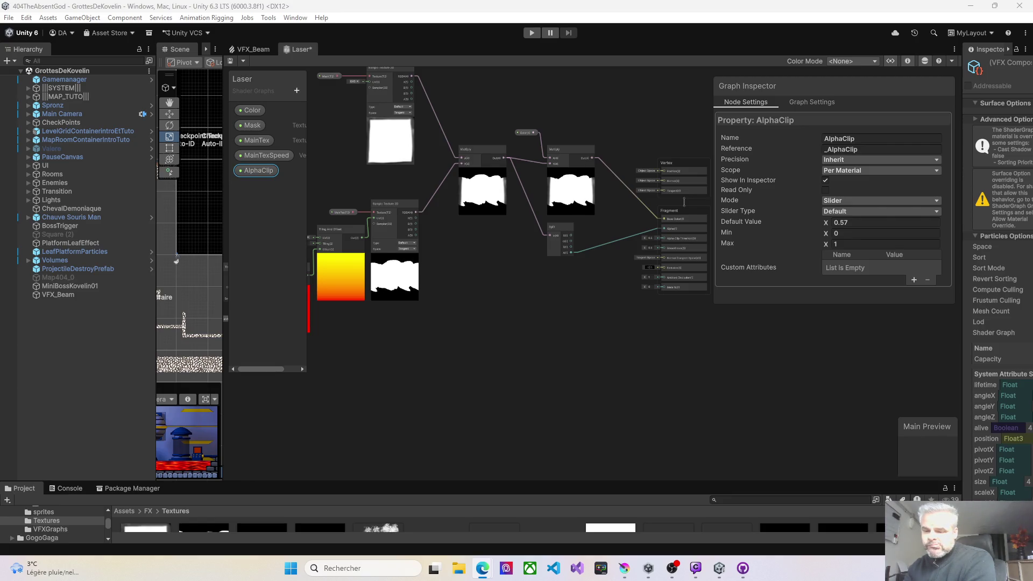
{"action": "left_click", "coordinate": [468, 267]}
- Place an AlphaClip node in the graph and connect it to Alpha Clip Threshold
{"action": "left_click_drag", "start_coordinate": [468, 267], "coordinate": [605, 284]}
{"action": "scroll", "coordinate": [656, 318], "scroll_direction": "up", "scroll_amount": 5}
{"action": "scroll", "coordinate": [655, 318], "scroll_direction": "up", "scroll_amount": 2}
{"action": "left_click_drag", "start_coordinate": [656, 318], "coordinate": [549, 362]}
{"action": "mouse_move", "coordinate": [501, 293]}
{"action": "left_mouse_down"}
{"action": "mouse_move", "coordinate": [533, 206]}
{"action": "mouse_move", "coordinate": [554, 208]}
{"action": "mouse_move", "coordinate": [576, 191]}
{"action": "left_mouse_up"}
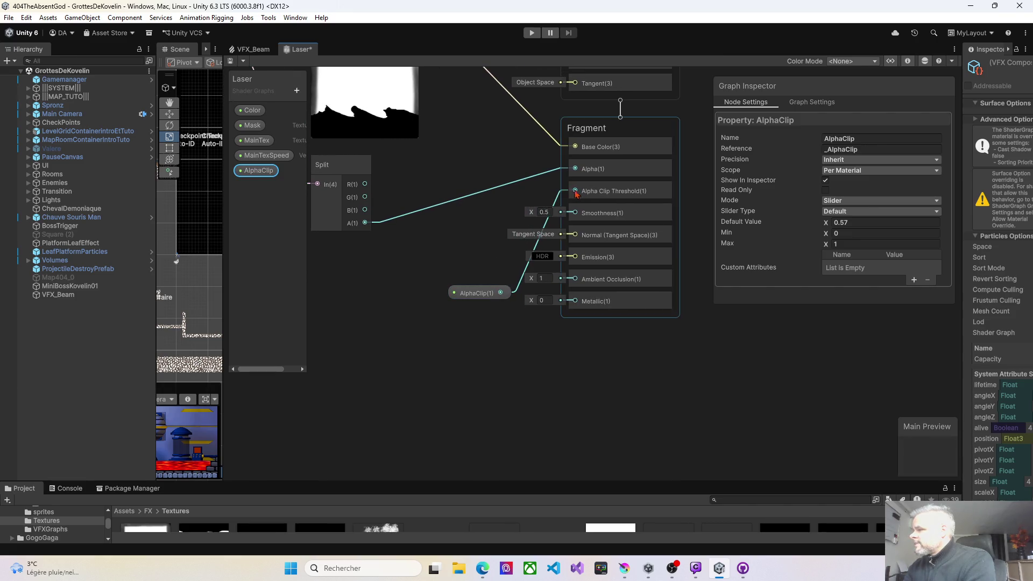
{"action": "mouse_move", "coordinate": [491, 290]}
{"action": "left_mouse_down"}
{"action": "mouse_move", "coordinate": [438, 227]}
{"action": "mouse_move", "coordinate": [443, 240]}
{"action": "left_mouse_up"}
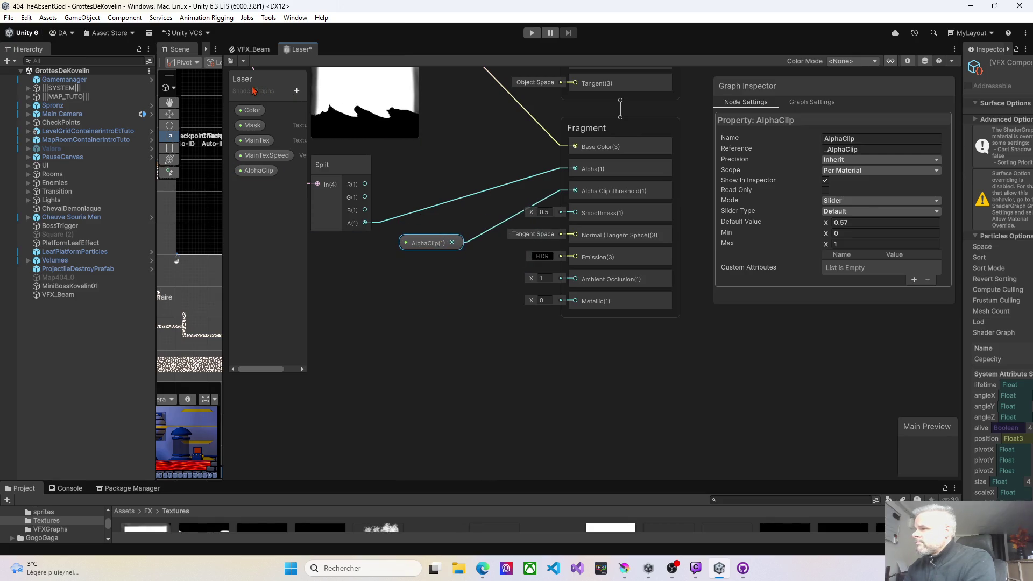
- Shift the Vertex and Fragment blocks right and reposition the AlphaClip node beside them
{"action": "scroll", "coordinate": [514, 291], "scroll_direction": "down", "scroll_amount": 3}
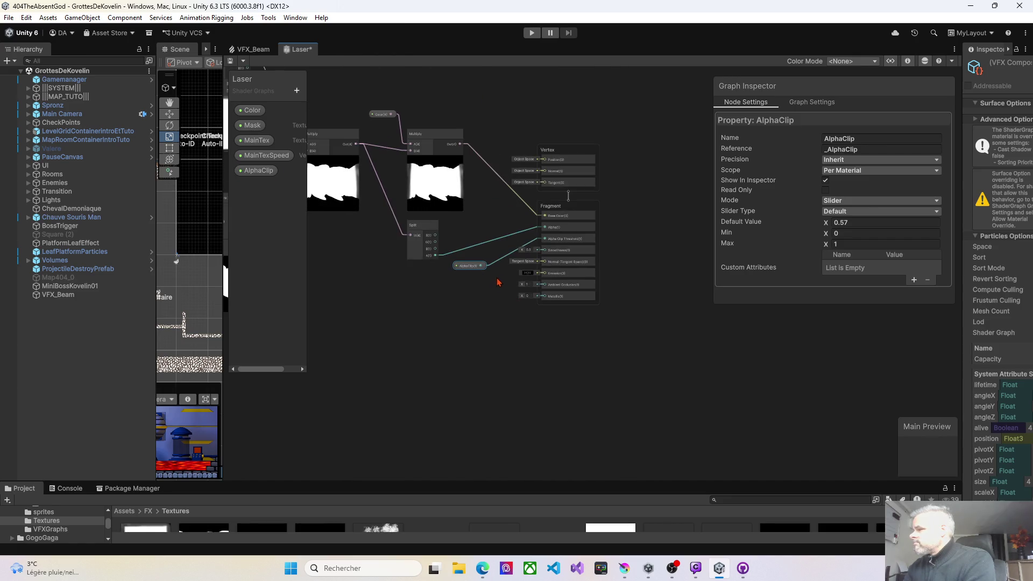
{"action": "left_click_drag", "start_coordinate": [560, 151], "coordinate": [625, 153]}
{"action": "left_click_drag", "start_coordinate": [581, 210], "coordinate": [640, 206]}
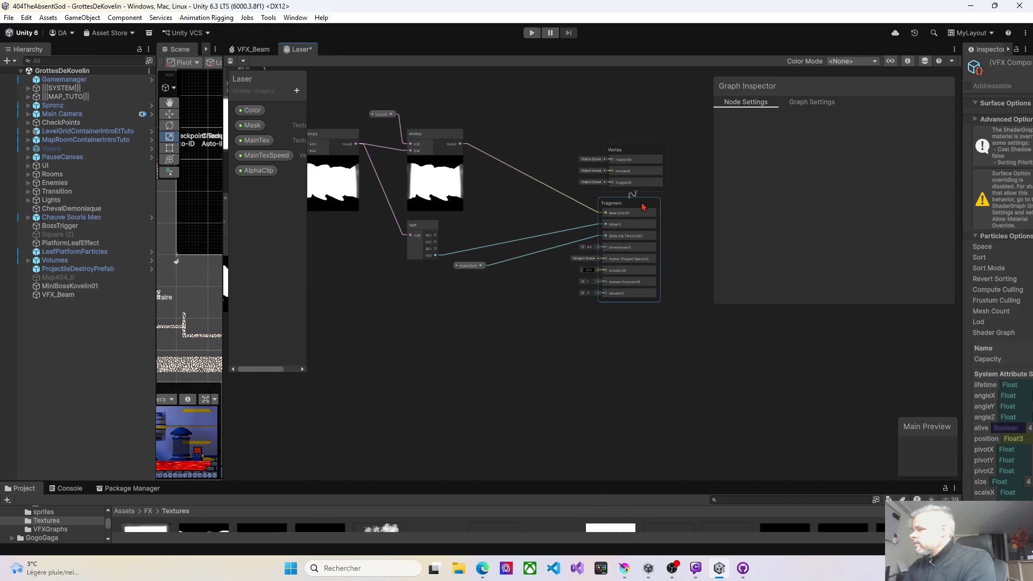
{"action": "scroll", "coordinate": [490, 274], "scroll_direction": "up", "scroll_amount": 2}
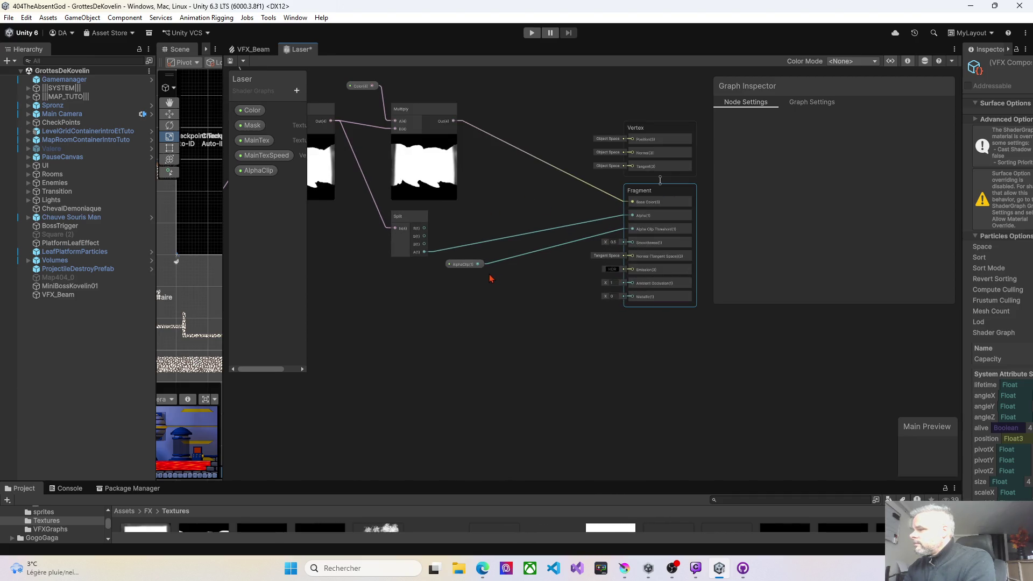
{"action": "left_click_drag", "start_coordinate": [470, 265], "coordinate": [526, 254]}
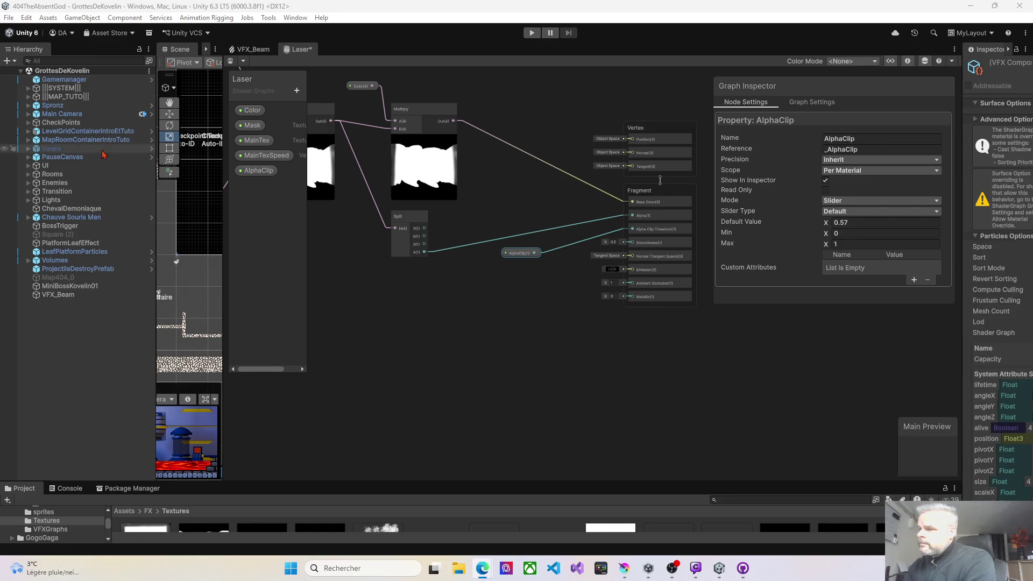
- Widen the Scene view, select VFX_Beam, and set AlphaClip's default to 0.15 while replaying
{"action": "mouse_move", "coordinate": [227, 287]}
{"action": "left_mouse_down"}
{"action": "mouse_move", "coordinate": [344, 276]}
{"action": "mouse_move", "coordinate": [248, 271]}
{"action": "mouse_move", "coordinate": [488, 264]}
{"action": "left_mouse_up"}
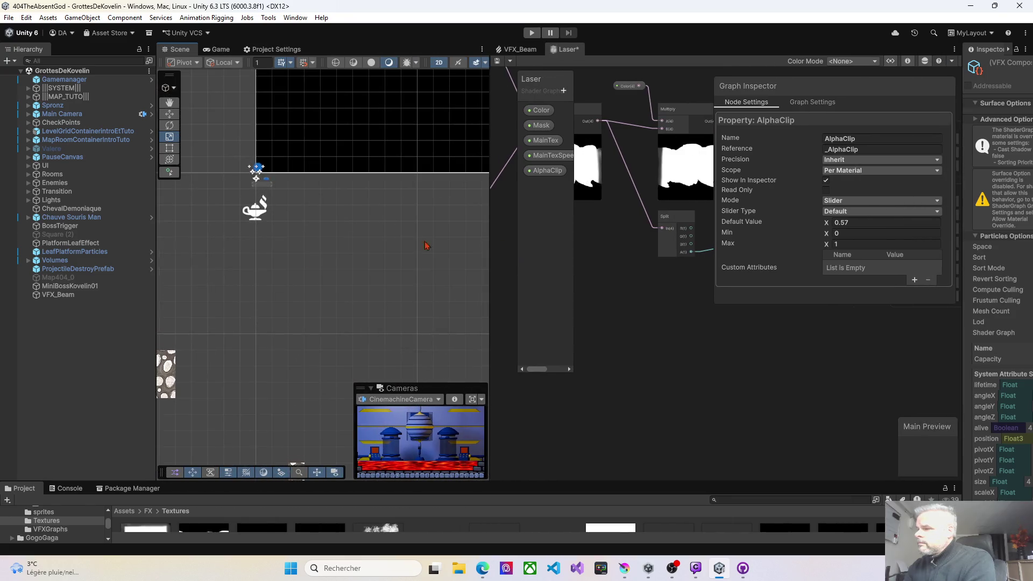
{"action": "left_click", "coordinate": [257, 168]}
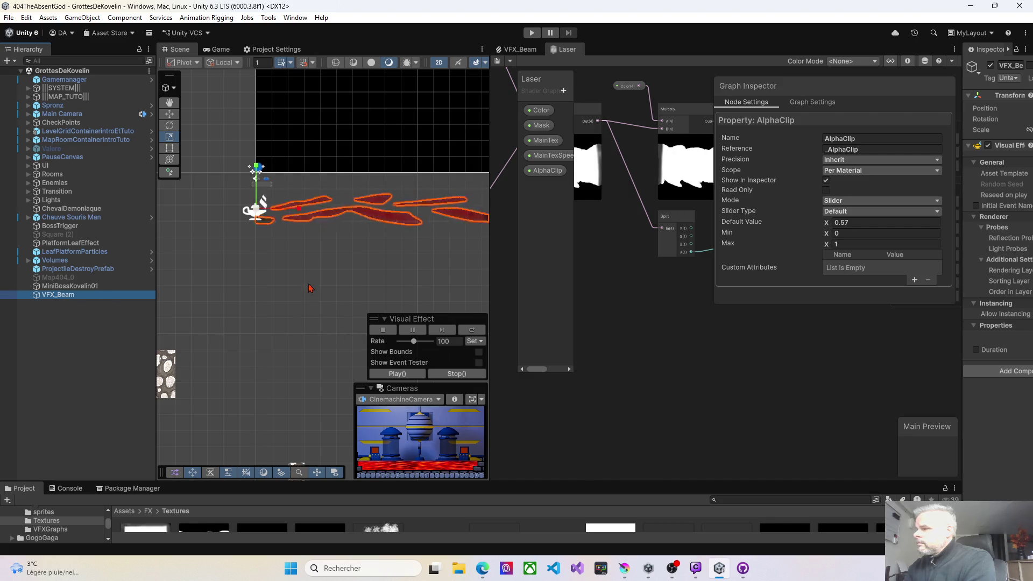
{"action": "left_click", "coordinate": [397, 373]}
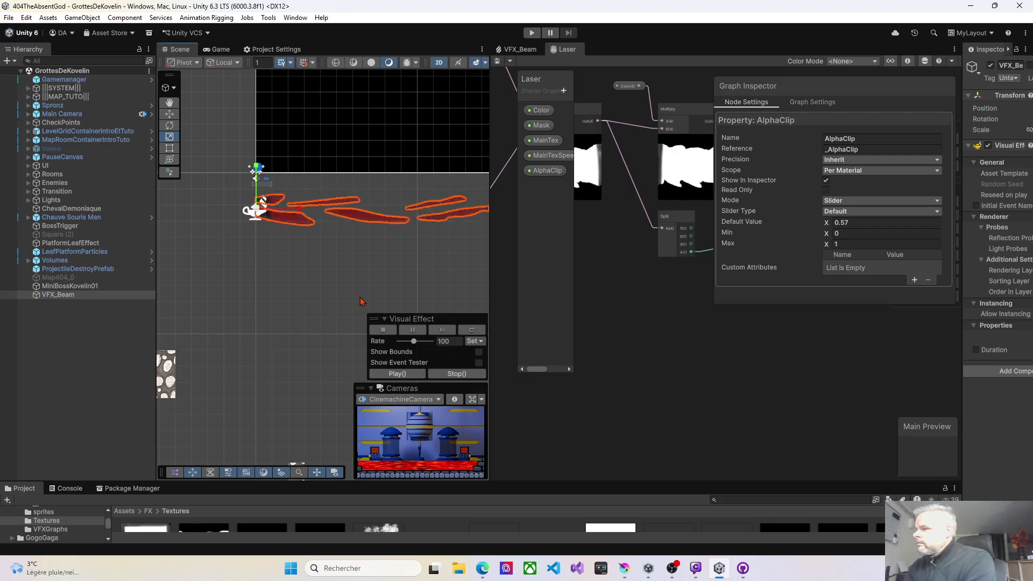
{"action": "scroll", "coordinate": [342, 282], "scroll_direction": "down", "scroll_amount": 3}
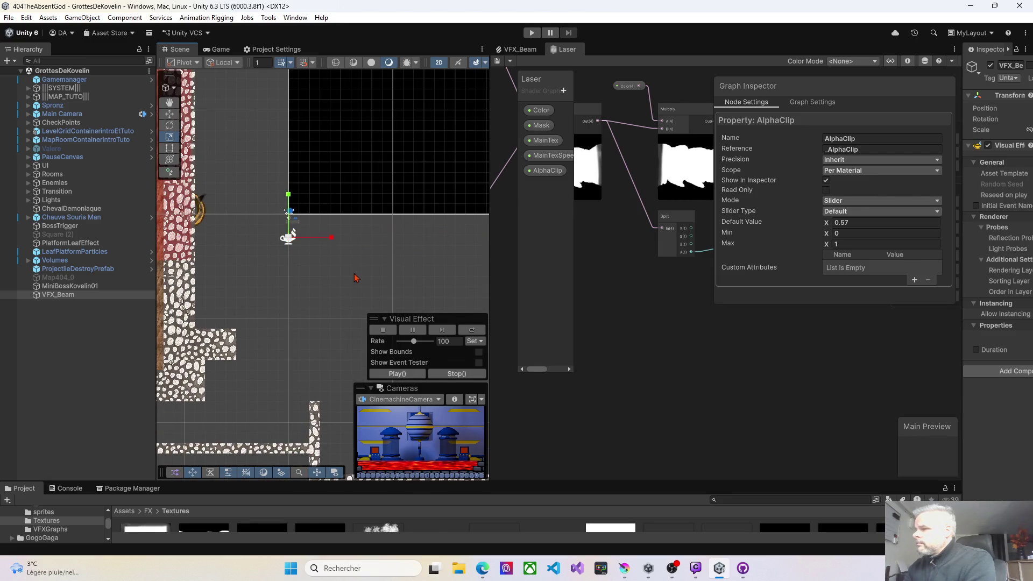
{"action": "left_click", "coordinate": [383, 374]}
{"action": "type", "text": "0.15"}
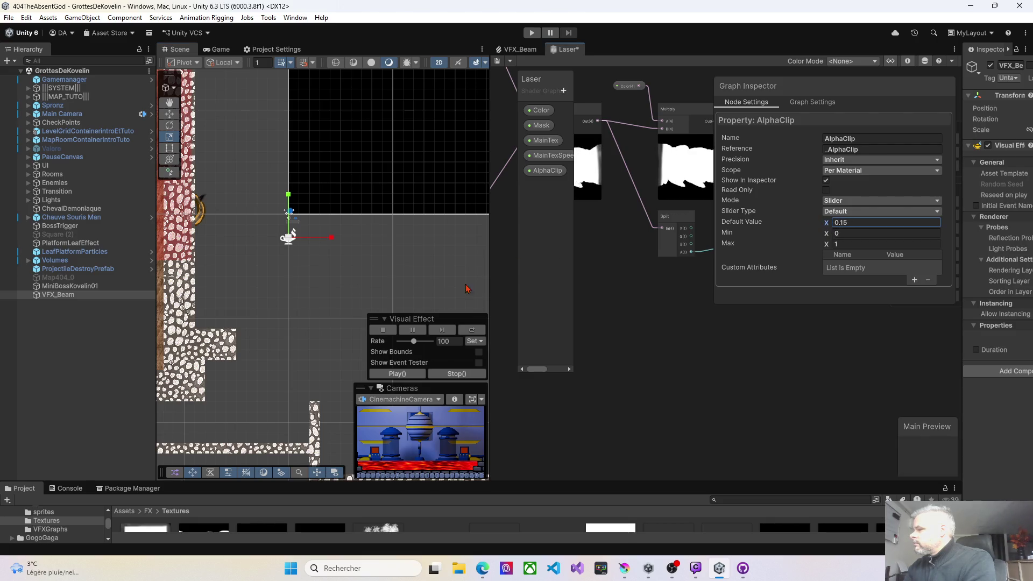
{"action": "left_click", "coordinate": [384, 375]}
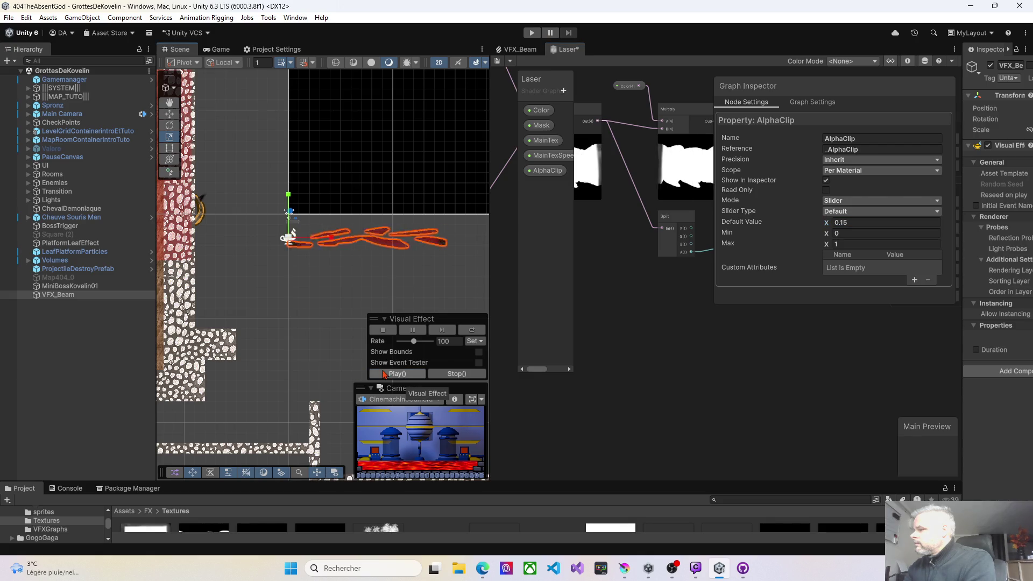
- Replay the beam several times to check the clipped streaks, then save the Laser shader graph
{"action": "scroll", "coordinate": [369, 267], "scroll_direction": "up", "scroll_amount": 6}
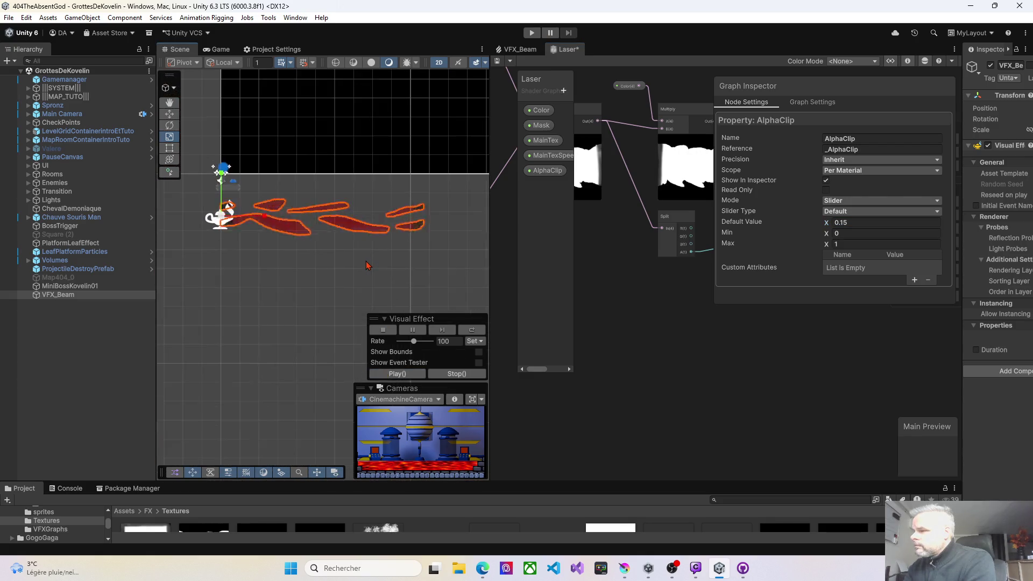
{"action": "left_click", "coordinate": [405, 374]}
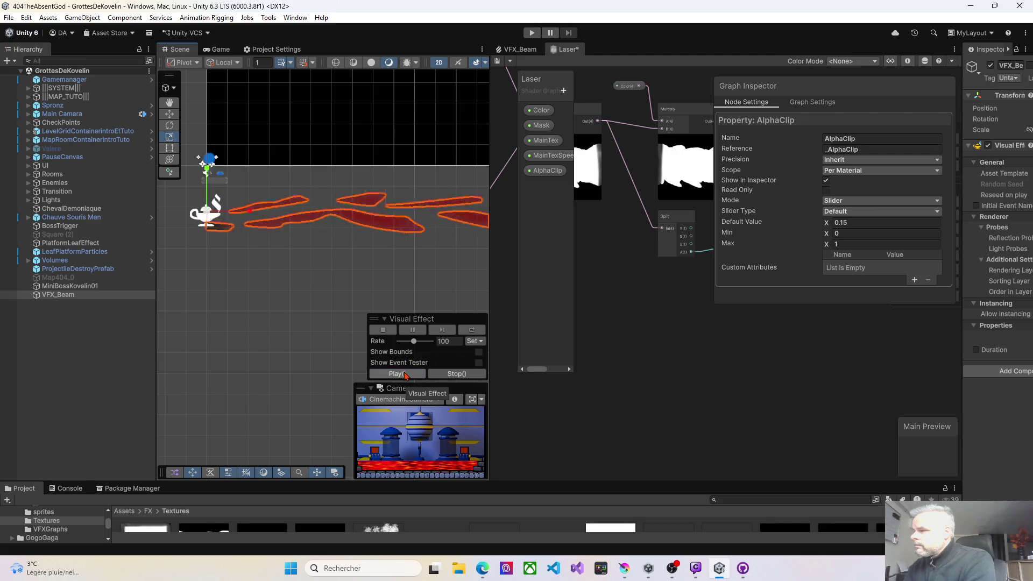
{"action": "left_click", "coordinate": [407, 374]}
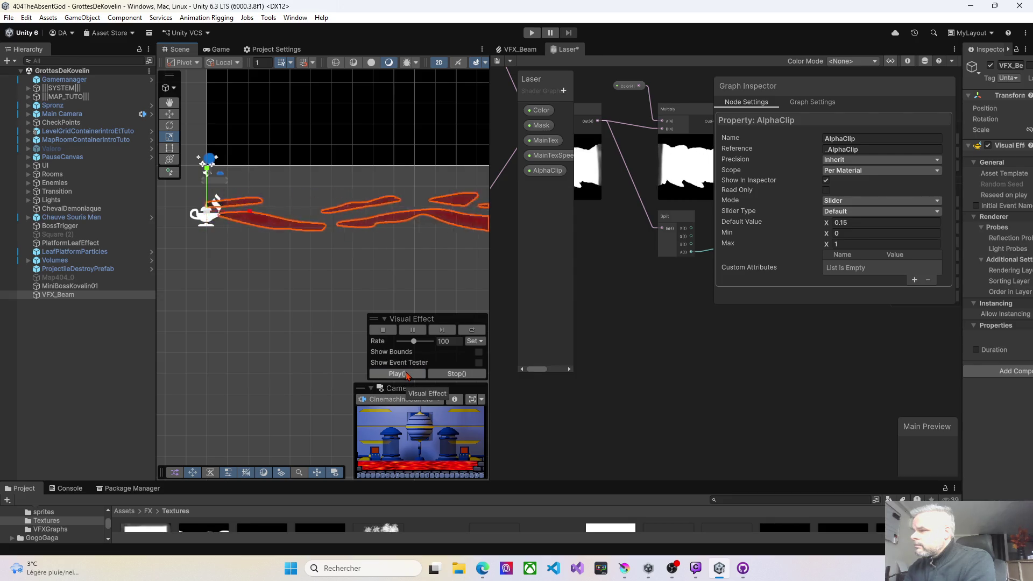
{"action": "left_click", "coordinate": [406, 374]}
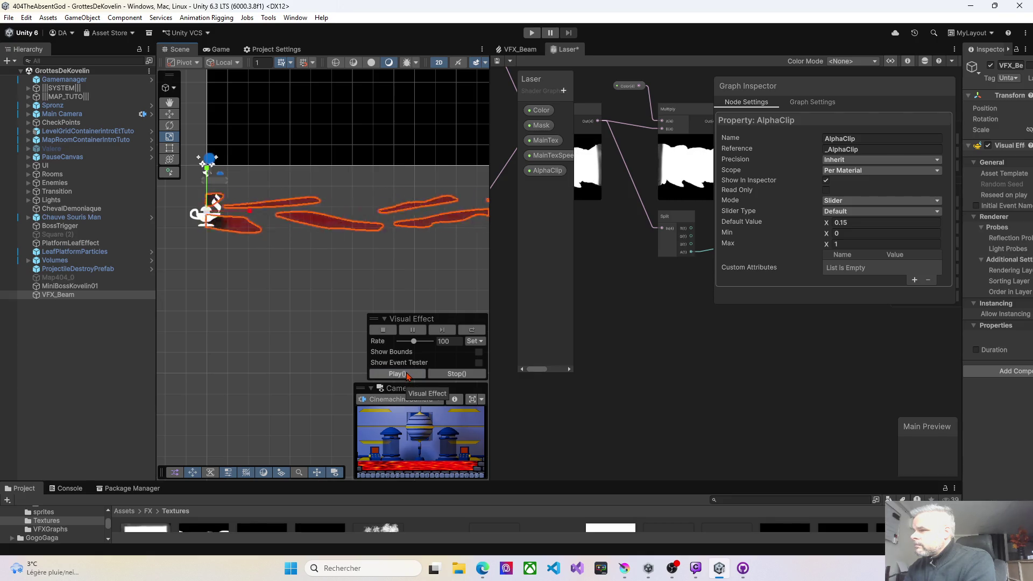
{"action": "left_click", "coordinate": [407, 374]}
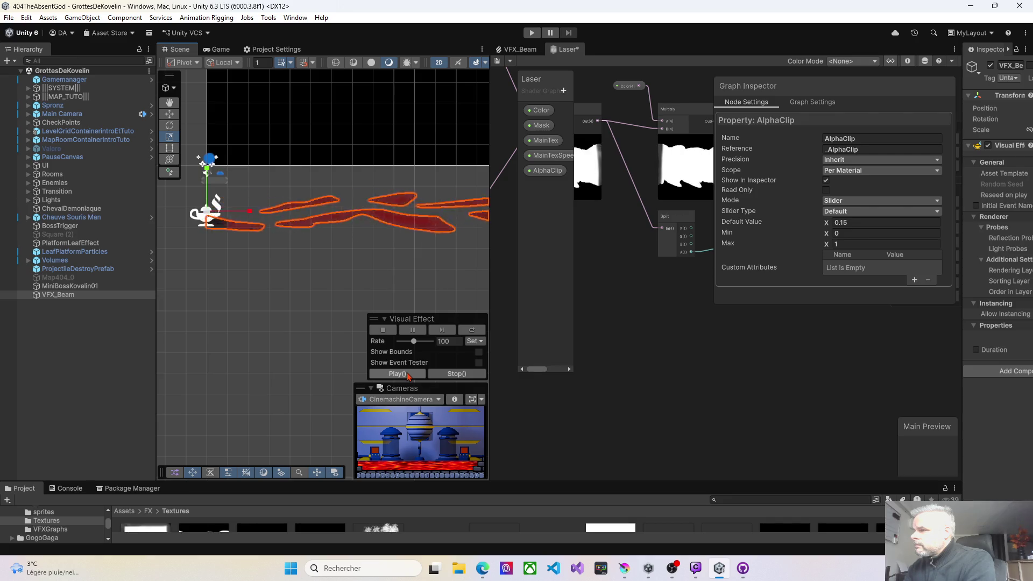
{"action": "left_click", "coordinate": [408, 375]}
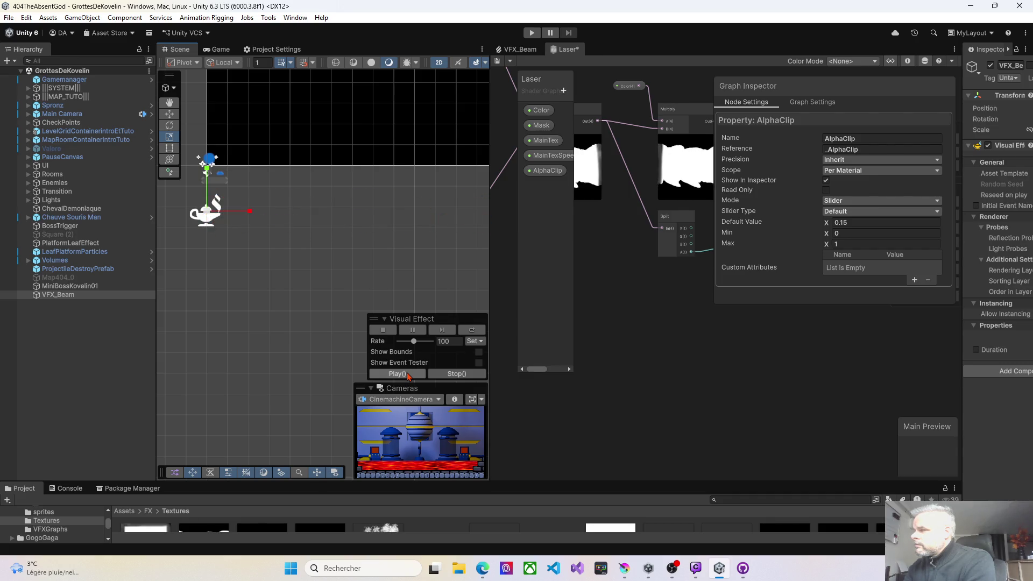
{"action": "left_click", "coordinate": [497, 62]}
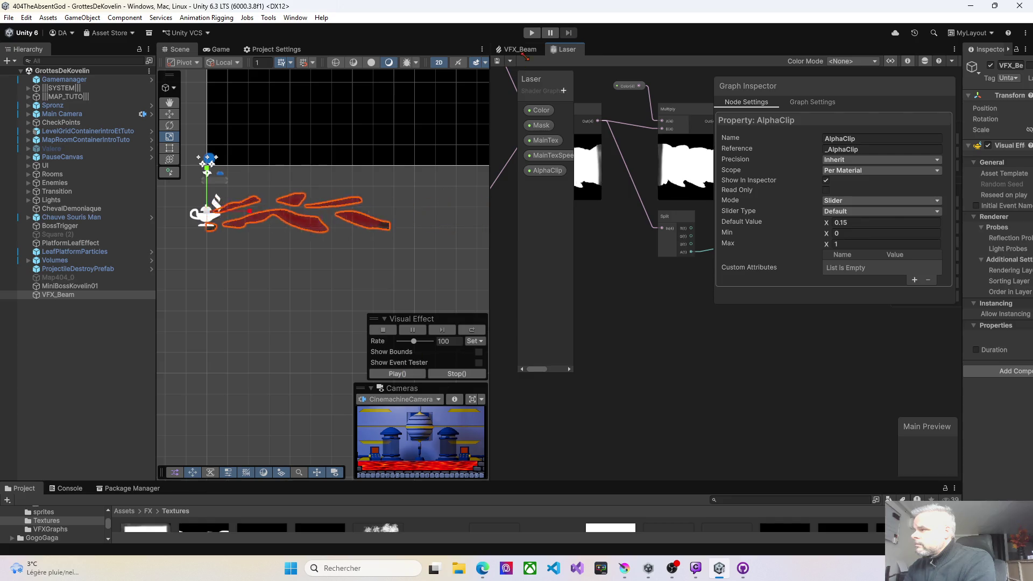
{"action": "left_click", "coordinate": [526, 51]}
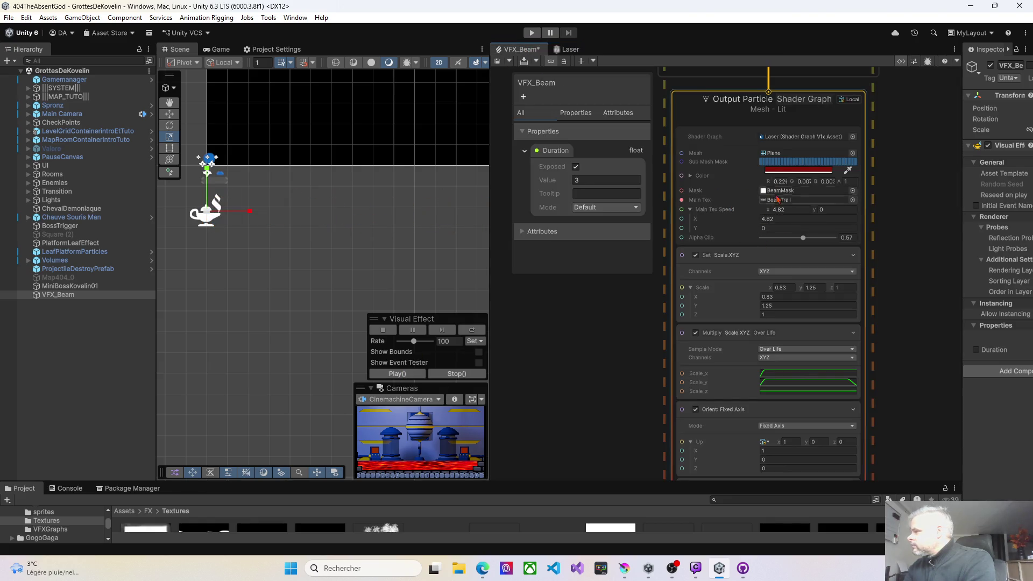
- Raise the VFX_Beam colour's HDR intensity to 2 and save the graph
{"action": "left_click", "coordinate": [771, 171]}
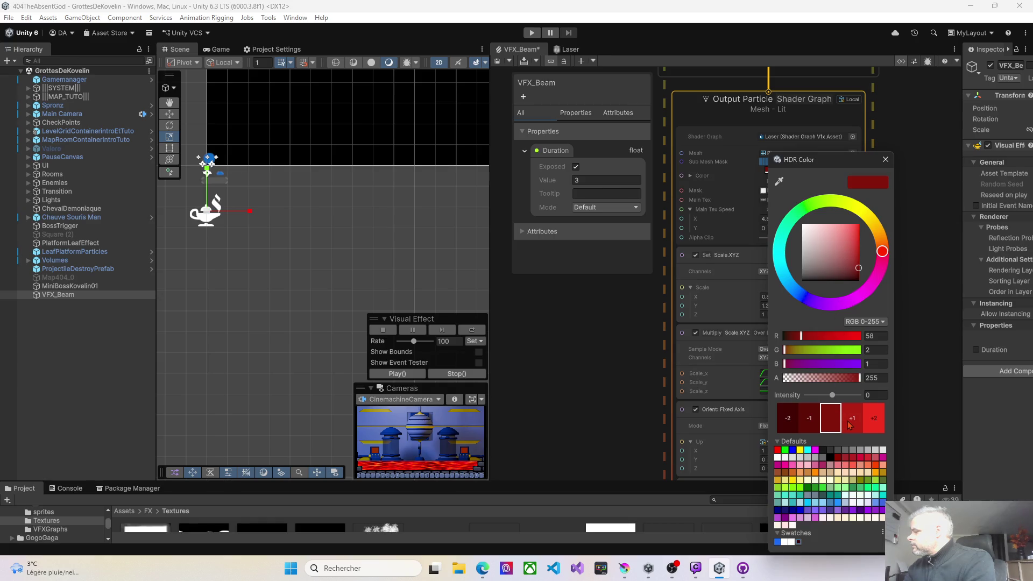
{"action": "left_click", "coordinate": [876, 423]}
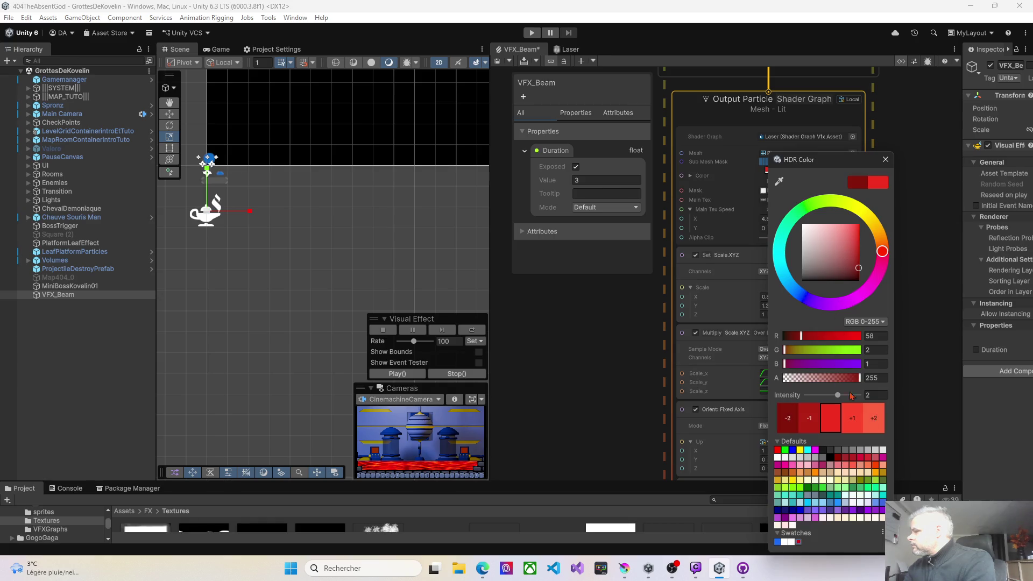
{"action": "left_click", "coordinate": [505, 65]}
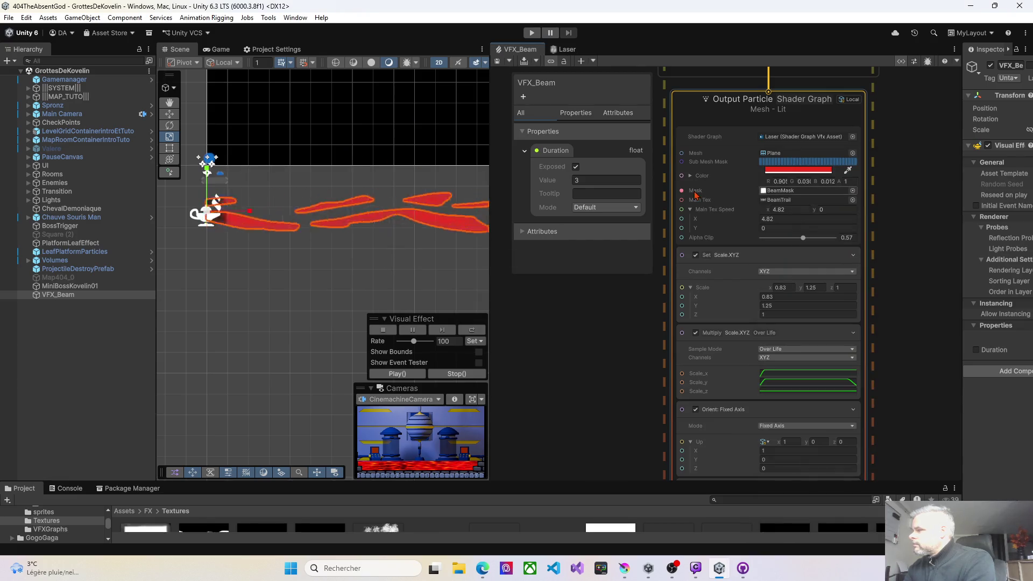
- Set Main Tex Speed X to 3.03, previewing the beam, then return to the Laser shader graph
{"action": "left_click_drag", "start_coordinate": [768, 209], "coordinate": [761, 209]}
{"action": "type", "text": "1.91"}
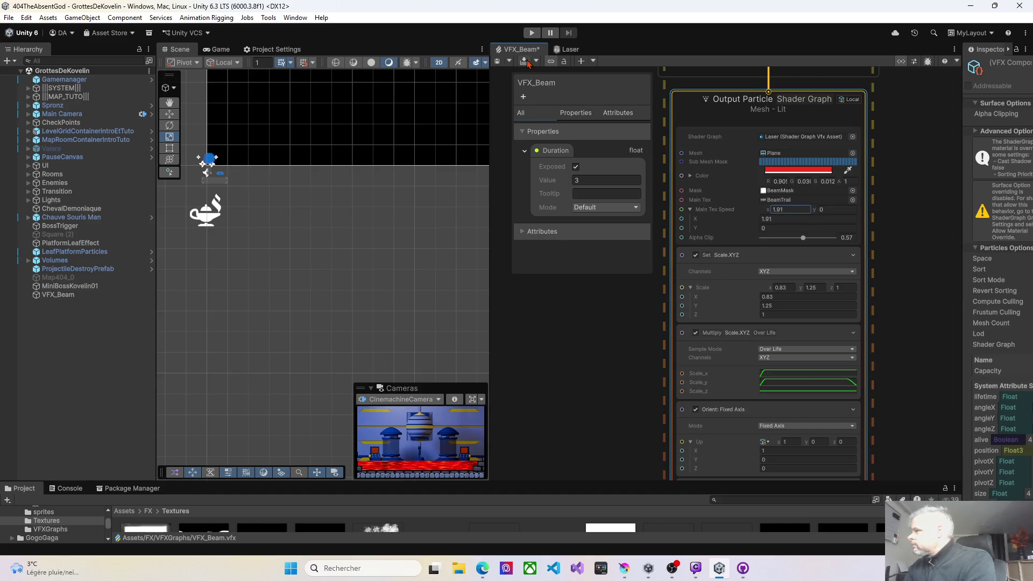
{"action": "left_click", "coordinate": [48, 296]}
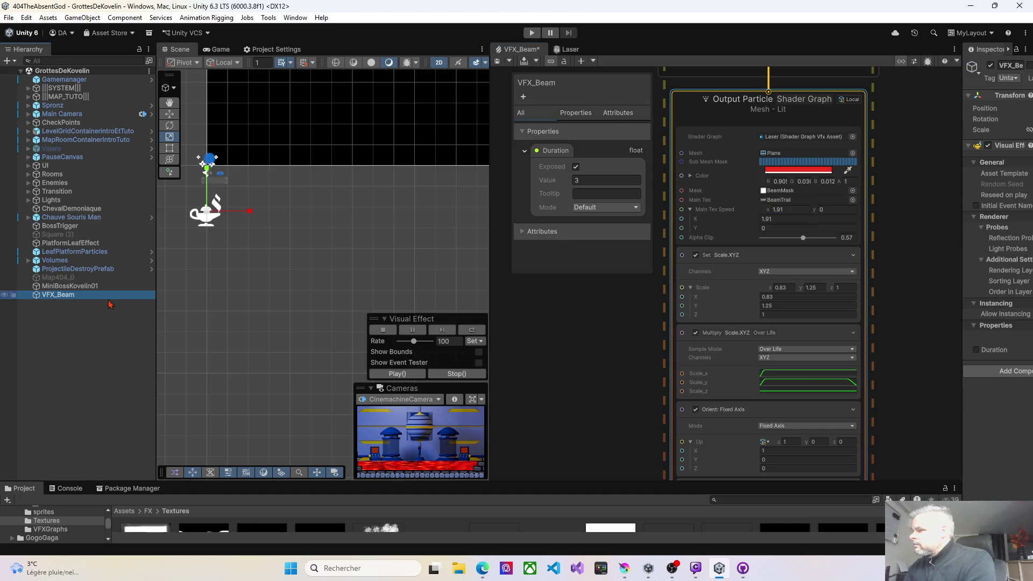
{"action": "left_click", "coordinate": [397, 373]}
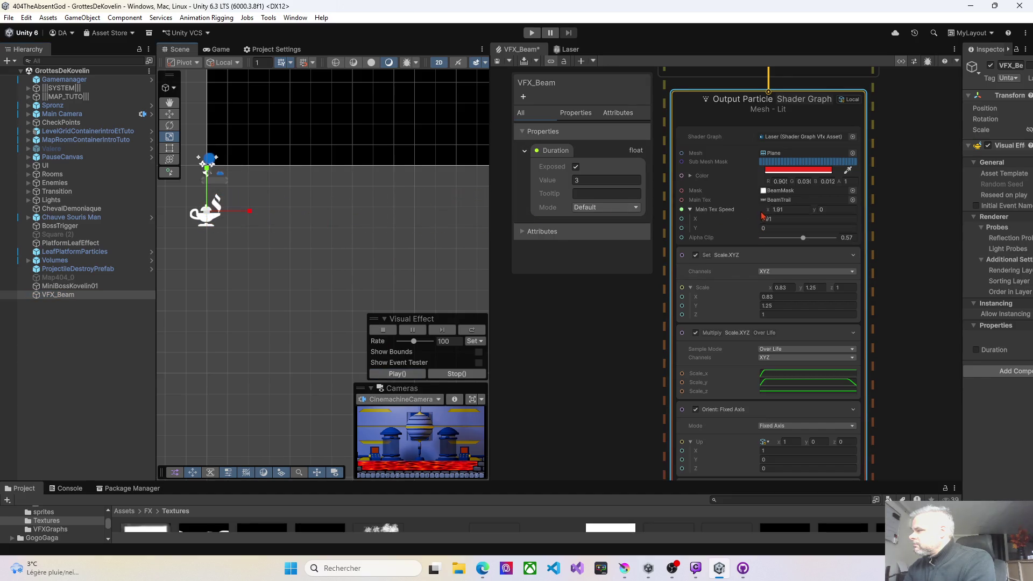
{"action": "left_click_drag", "start_coordinate": [769, 214], "coordinate": [773, 211]}
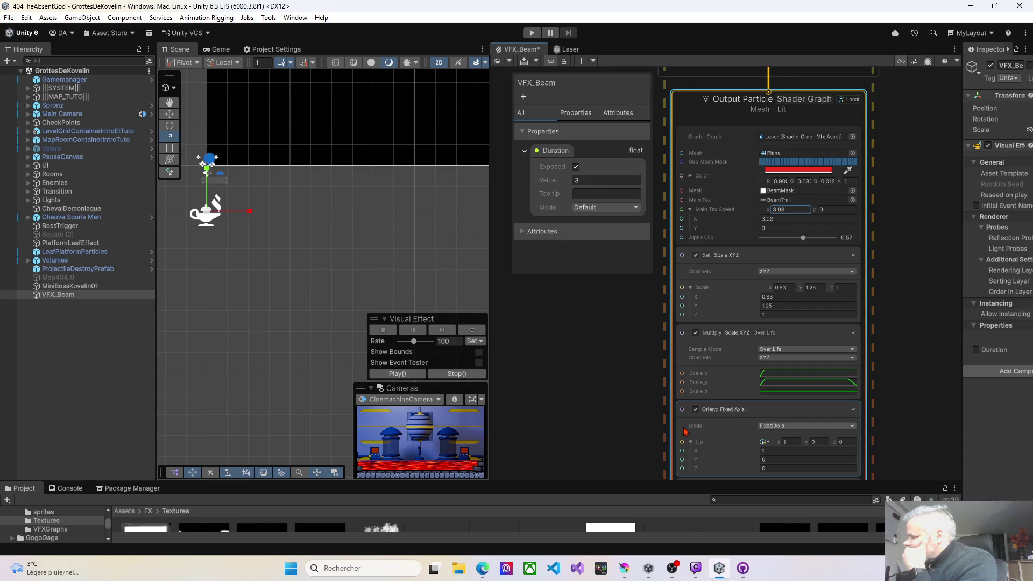
{"action": "left_click", "coordinate": [570, 49]}
{"action": "mouse_move", "coordinate": [617, 283]}
{"action": "left_mouse_down"}
{"action": "mouse_move", "coordinate": [598, 353]}
{"action": "mouse_move", "coordinate": [711, 452]}
{"action": "mouse_move", "coordinate": [745, 441]}
{"action": "mouse_move", "coordinate": [750, 353]}
{"action": "mouse_move", "coordinate": [725, 205]}
{"action": "left_mouse_up"}
{"action": "scroll", "coordinate": [746, 442], "scroll_direction": "down", "scroll_amount": 2}
- Widen the shader graph area and stretch the gradient tiling X to -2.4
{"action": "left_click_drag", "start_coordinate": [487, 209], "coordinate": [220, 208]}
{"action": "left_click_drag", "start_coordinate": [455, 380], "coordinate": [546, 358]}
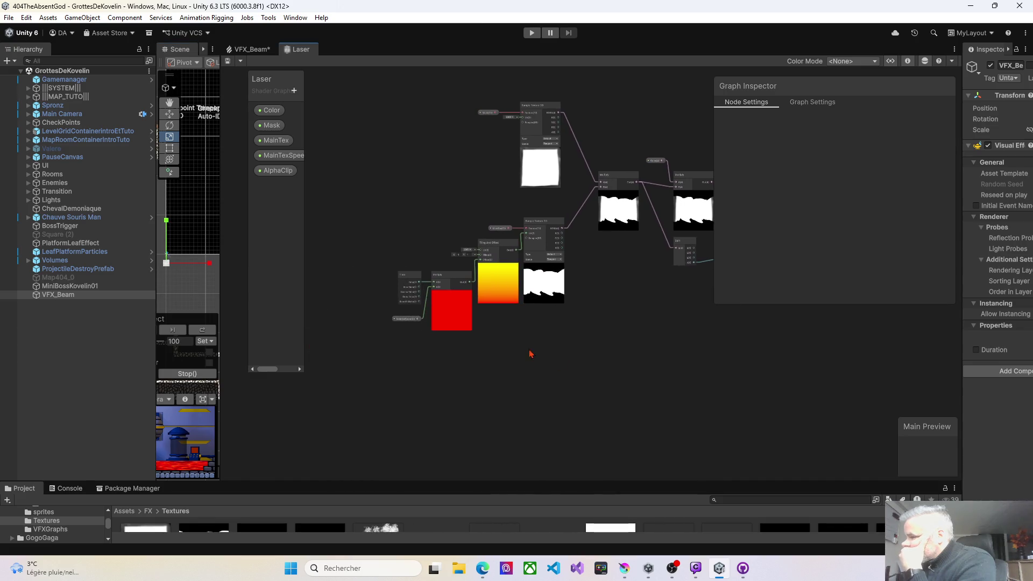
{"action": "scroll", "coordinate": [511, 341], "scroll_direction": "up", "scroll_amount": 5}
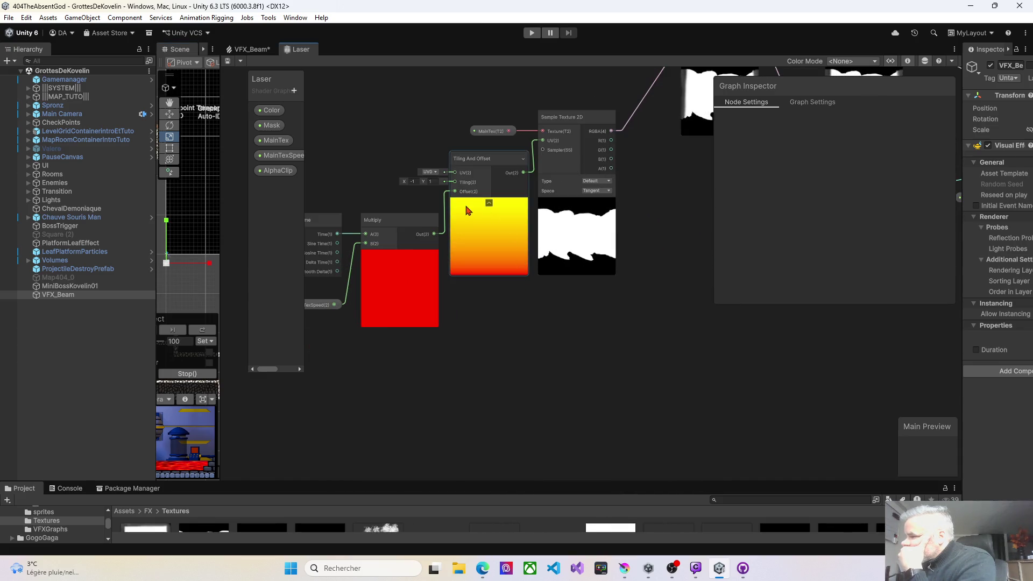
{"action": "mouse_move", "coordinate": [404, 181]}
{"action": "left_mouse_down"}
{"action": "mouse_move", "coordinate": [369, 174]}
{"action": "mouse_move", "coordinate": [529, 179]}
{"action": "mouse_move", "coordinate": [489, 202]}
{"action": "mouse_move", "coordinate": [351, 178]}
{"action": "left_mouse_up"}
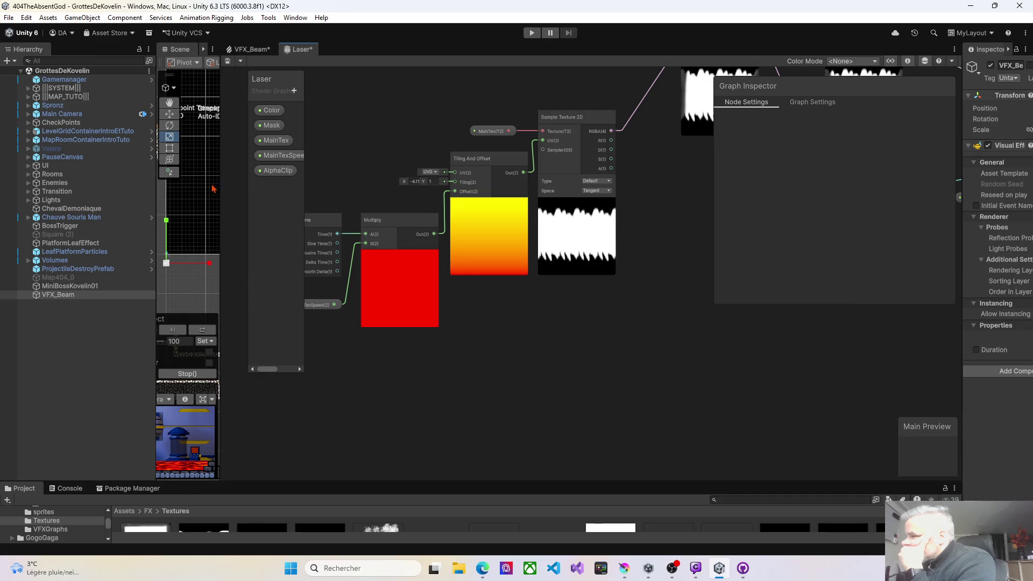
- Select VFX_Beam, play the red laser in the Scene view, and save the changes
{"action": "left_click_drag", "start_coordinate": [220, 189], "coordinate": [466, 190]}
{"action": "left_click", "coordinate": [92, 299]}
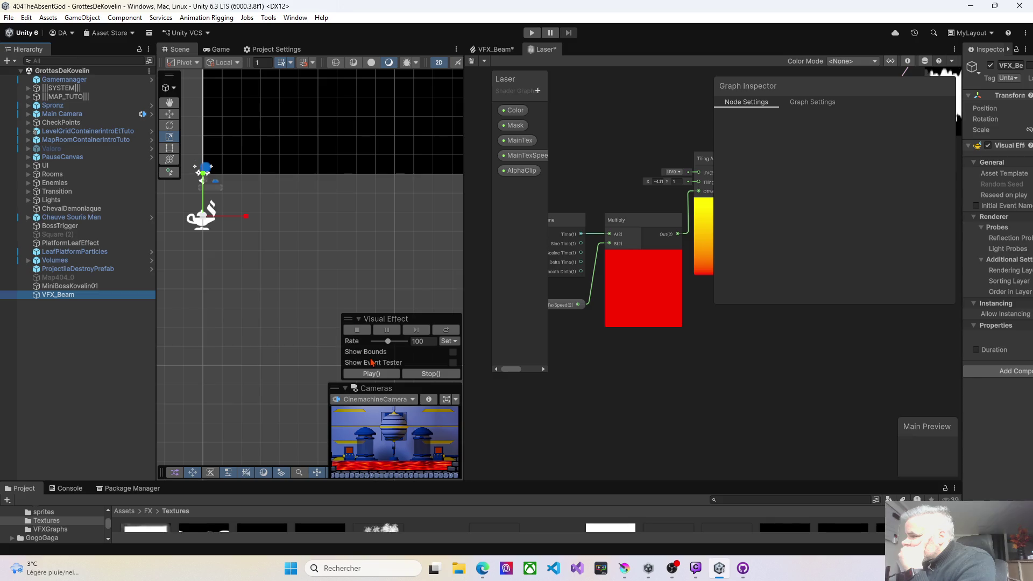
{"action": "left_click", "coordinate": [365, 372]}
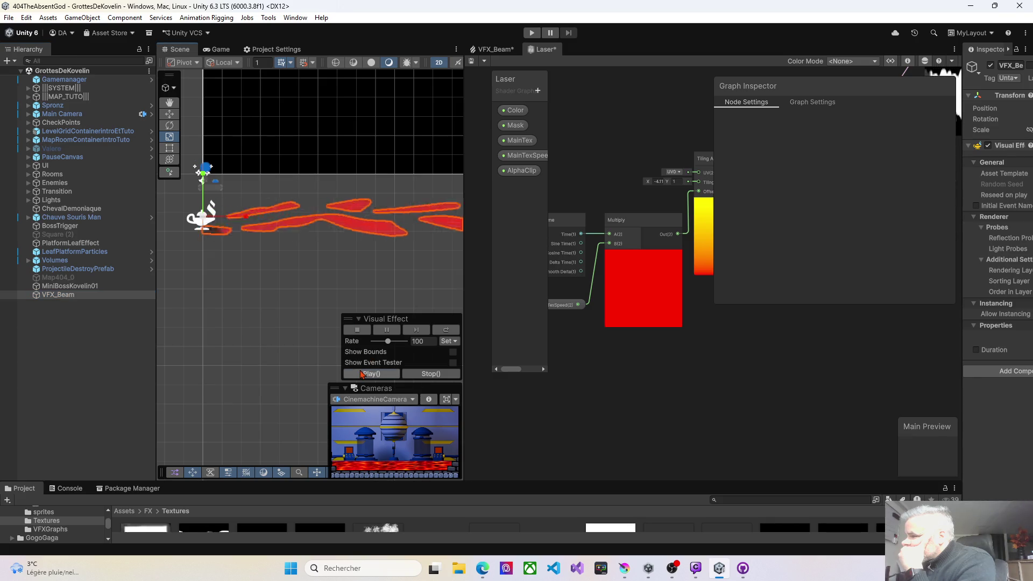
{"action": "left_click_drag", "start_coordinate": [464, 227], "coordinate": [311, 228]}
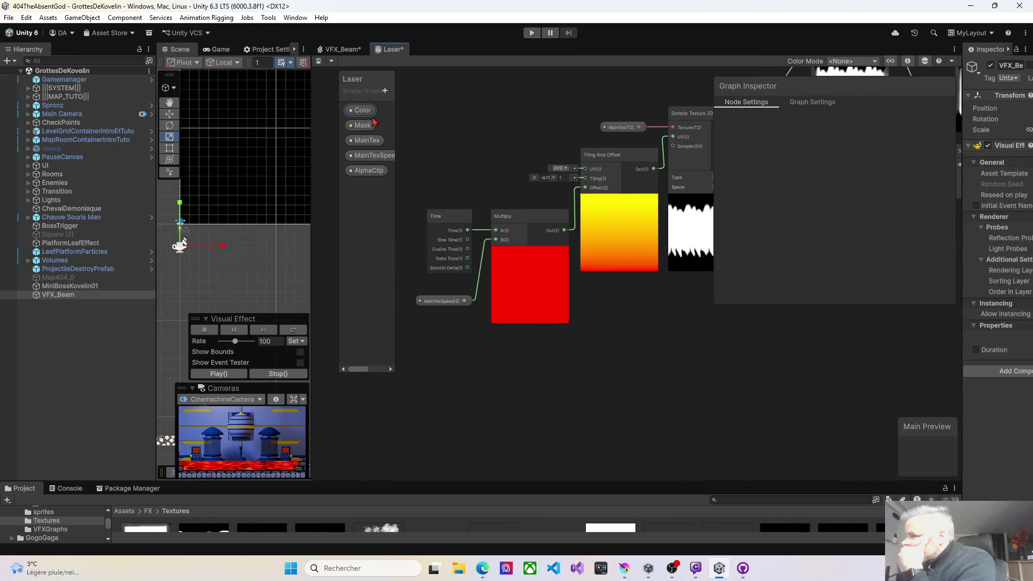
{"action": "left_click", "coordinate": [317, 60]}
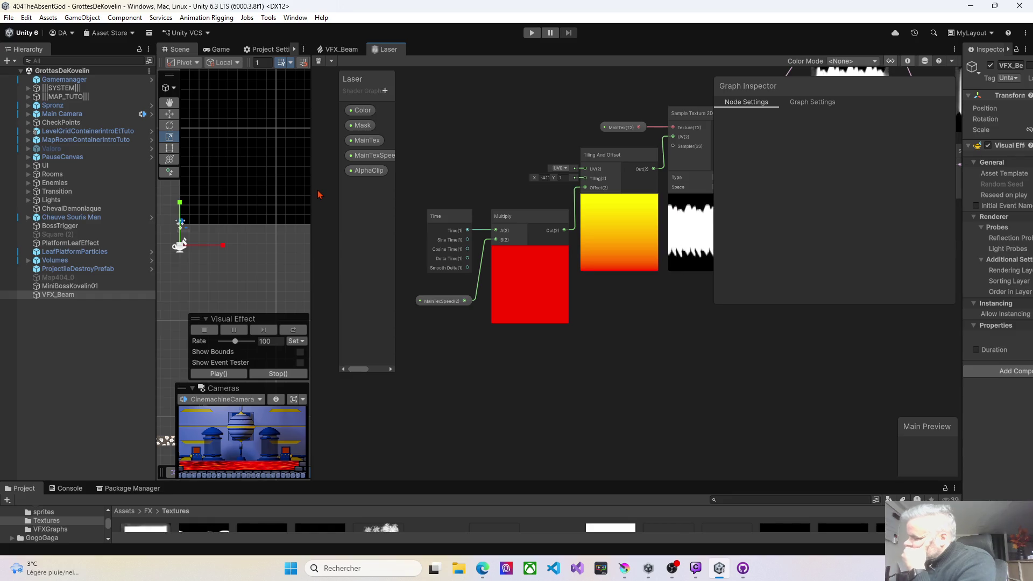
- Reveal the texture sampling node's outputs and try higher and lower vertical tiling values
{"action": "left_click_drag", "start_coordinate": [713, 200], "coordinate": [817, 206]}
{"action": "mouse_move", "coordinate": [765, 288]}
{"action": "left_mouse_down"}
{"action": "mouse_move", "coordinate": [598, 362]}
{"action": "mouse_move", "coordinate": [715, 327]}
{"action": "left_mouse_up"}
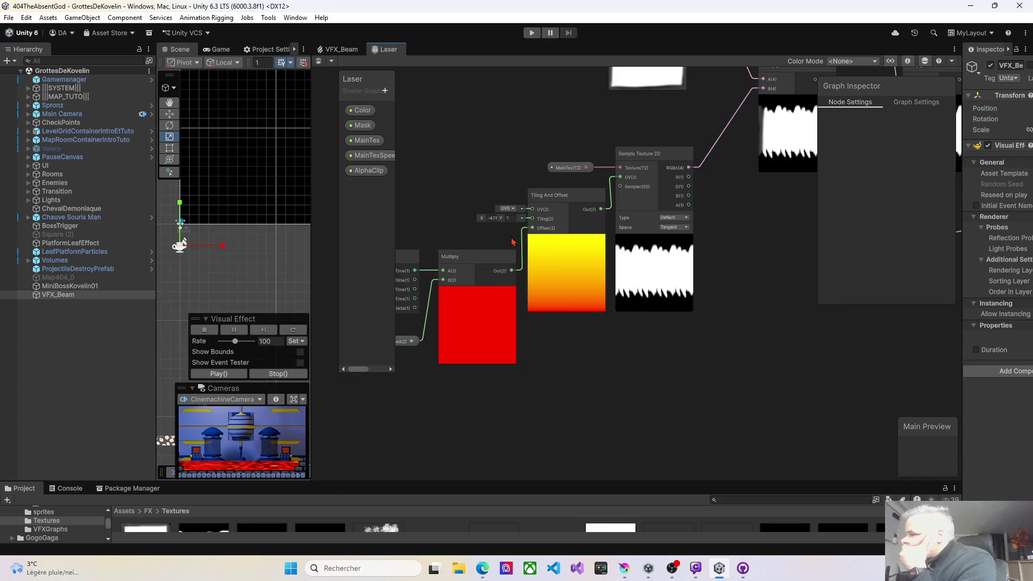
{"action": "left_click_drag", "start_coordinate": [503, 220], "coordinate": [537, 218]}
{"action": "left_click_drag", "start_coordinate": [548, 218], "coordinate": [512, 219]}
- Set the Tiling And Offset vertical tiling to 1, save, and start adjusting horizontal tiling
{"action": "left_click", "coordinate": [512, 218]}
{"action": "type", "text": "1"}
{"action": "key", "text": "ctrl+s"}
{"action": "key", "text": "Return"}
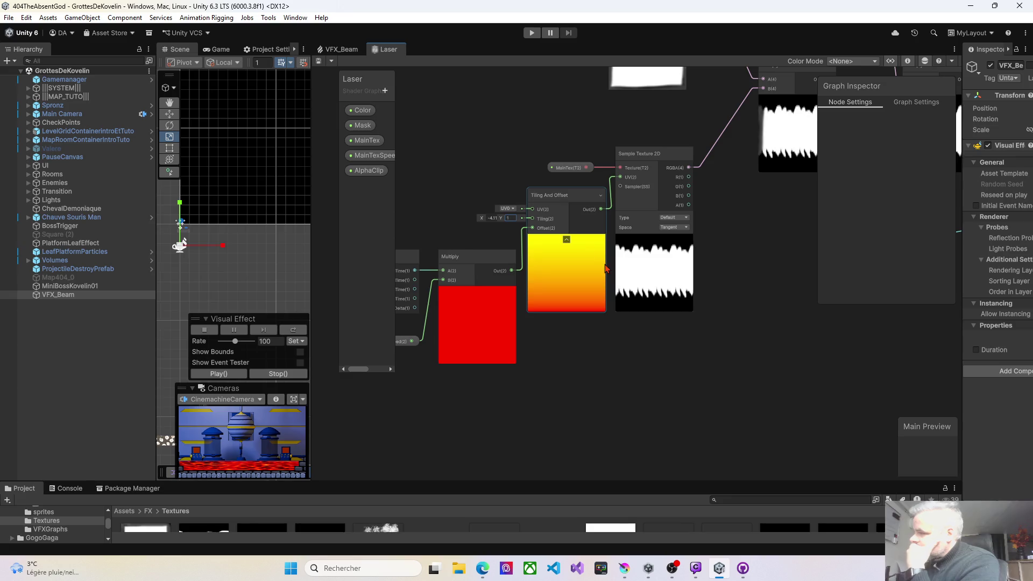
{"action": "left_click_drag", "start_coordinate": [492, 217], "coordinate": [515, 216]}
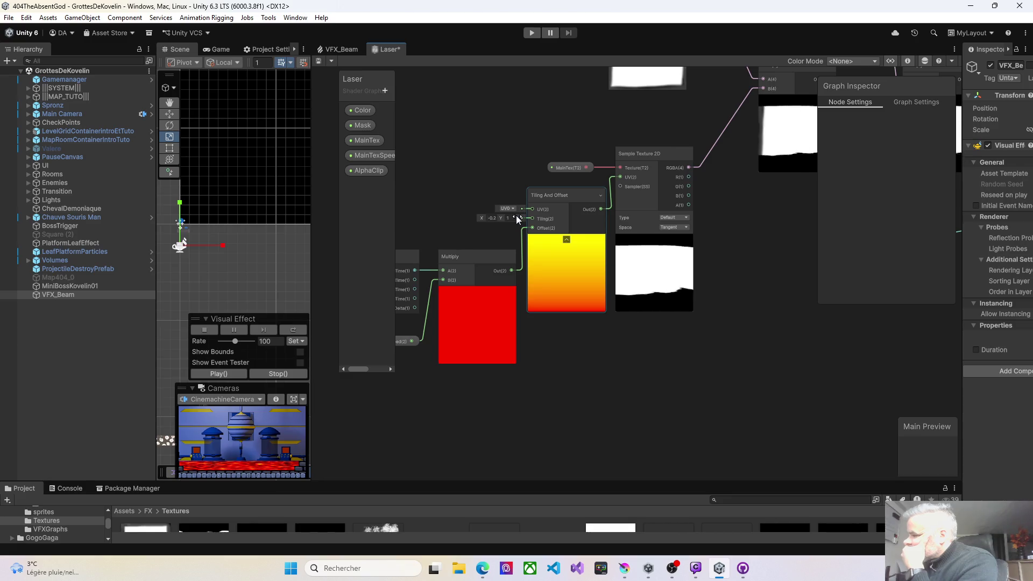
- Reselect VFX_Beam, save the Laser shader graph, and replay the beam
{"action": "left_click", "coordinate": [70, 286]}
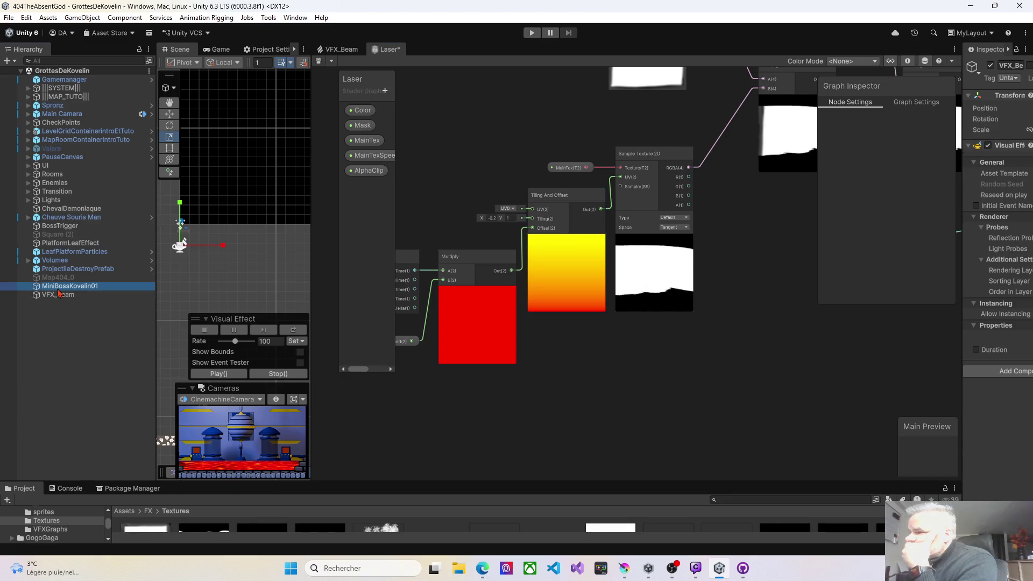
{"action": "left_click", "coordinate": [60, 295]}
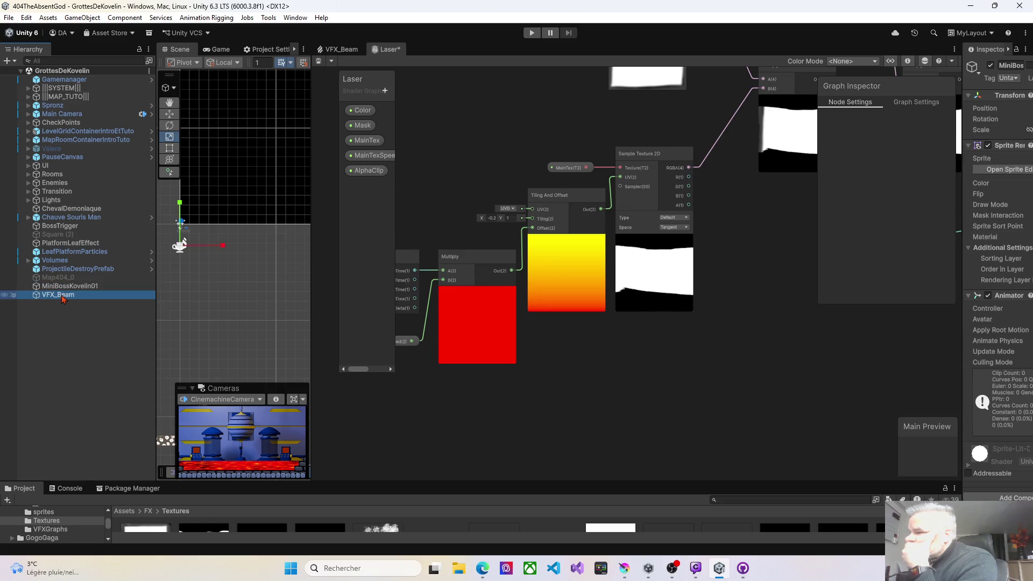
{"action": "left_click", "coordinate": [318, 61]}
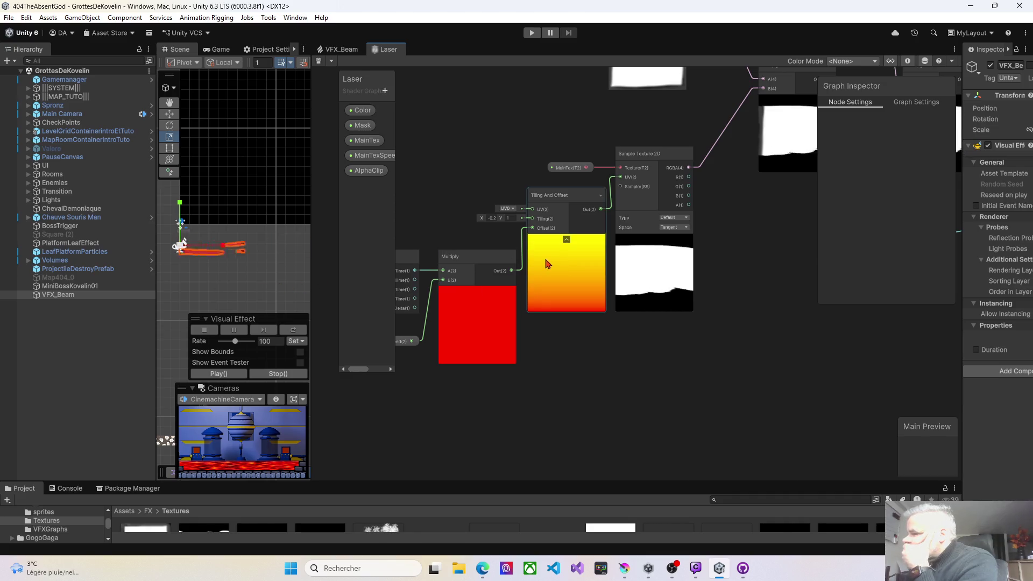
{"action": "left_click", "coordinate": [211, 374]}
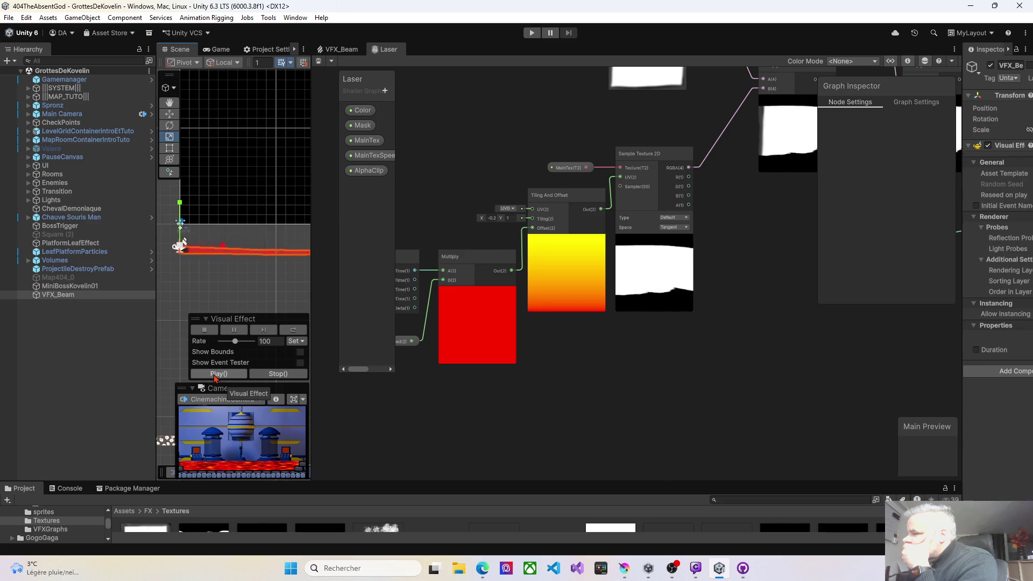
{"action": "left_click", "coordinate": [219, 374]}
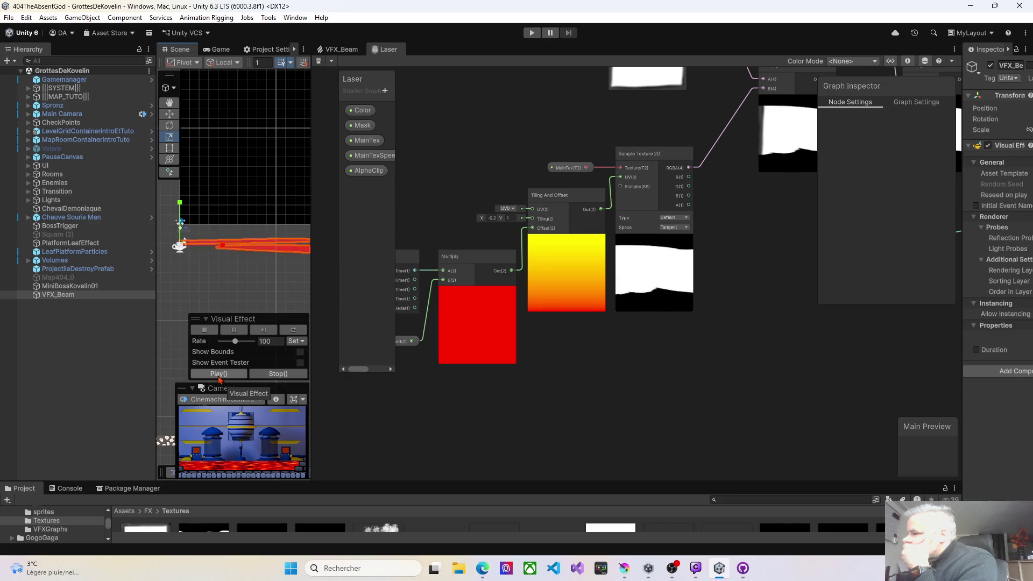
{"action": "left_click", "coordinate": [219, 376]}
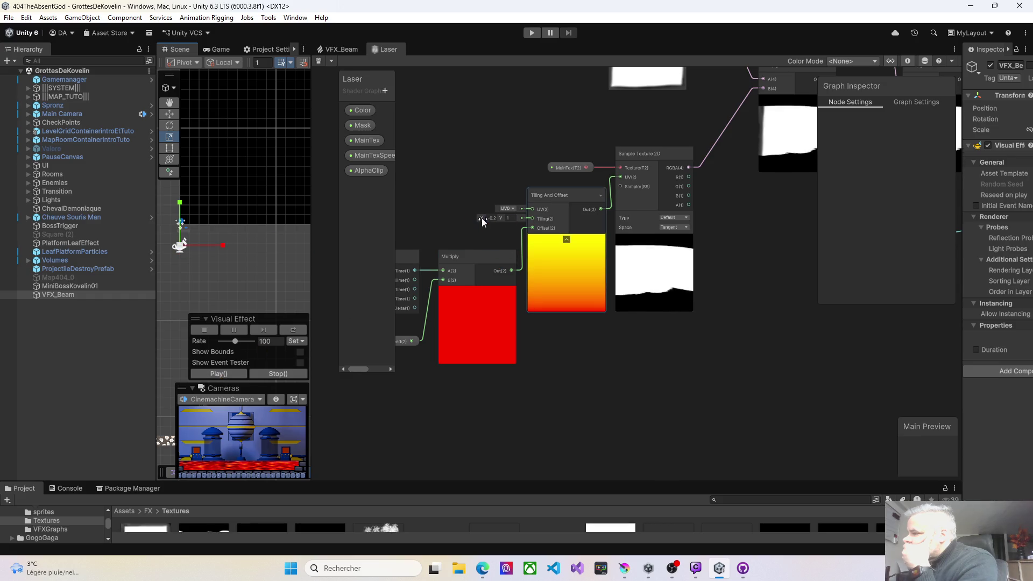
- Set horizontal tiling to -0.4, save the Laser graph, and replay the beam repeatedly to review it
{"action": "left_click_drag", "start_coordinate": [478, 217], "coordinate": [474, 218]}
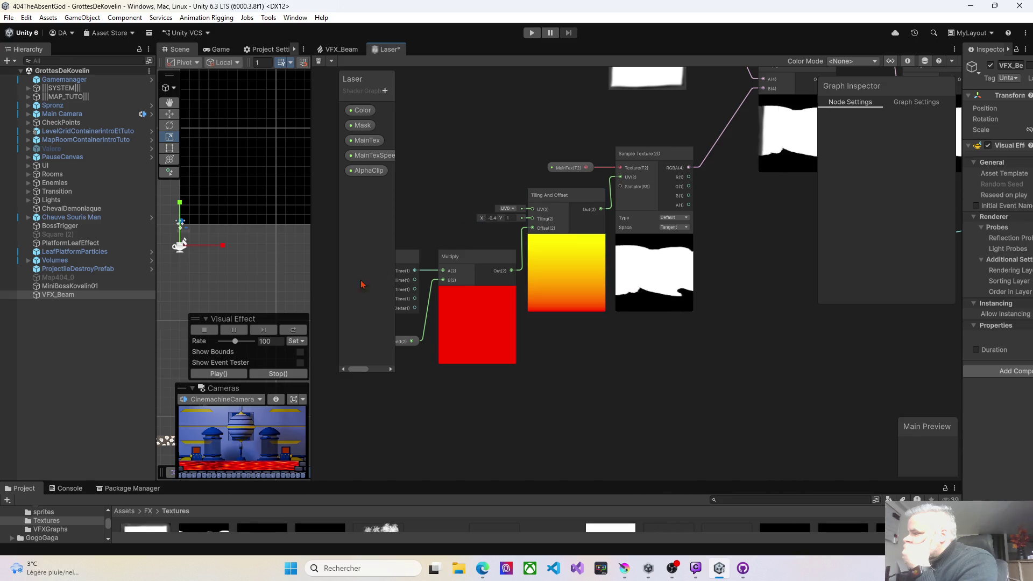
{"action": "left_click", "coordinate": [247, 372]}
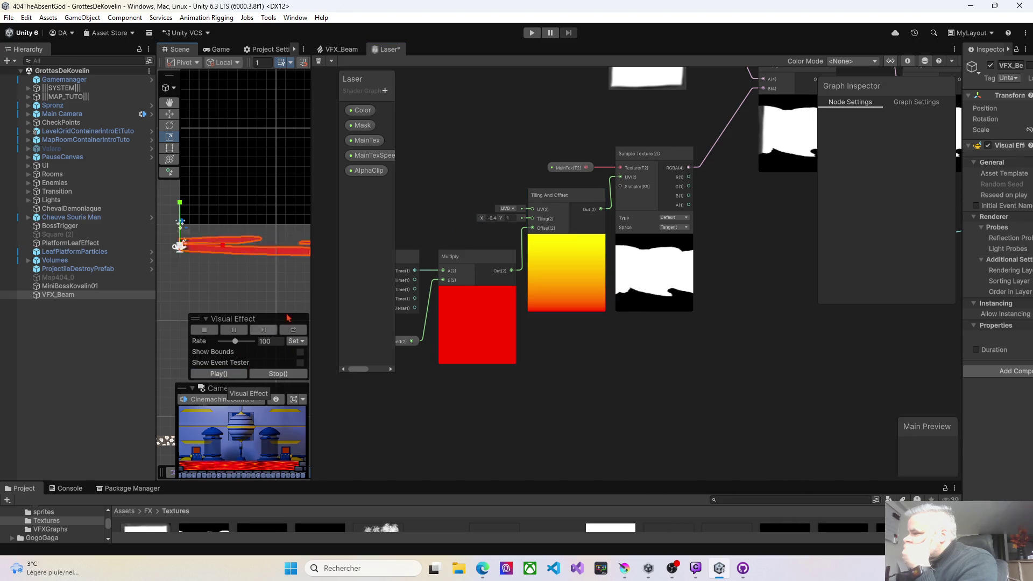
{"action": "left_click", "coordinate": [319, 61]}
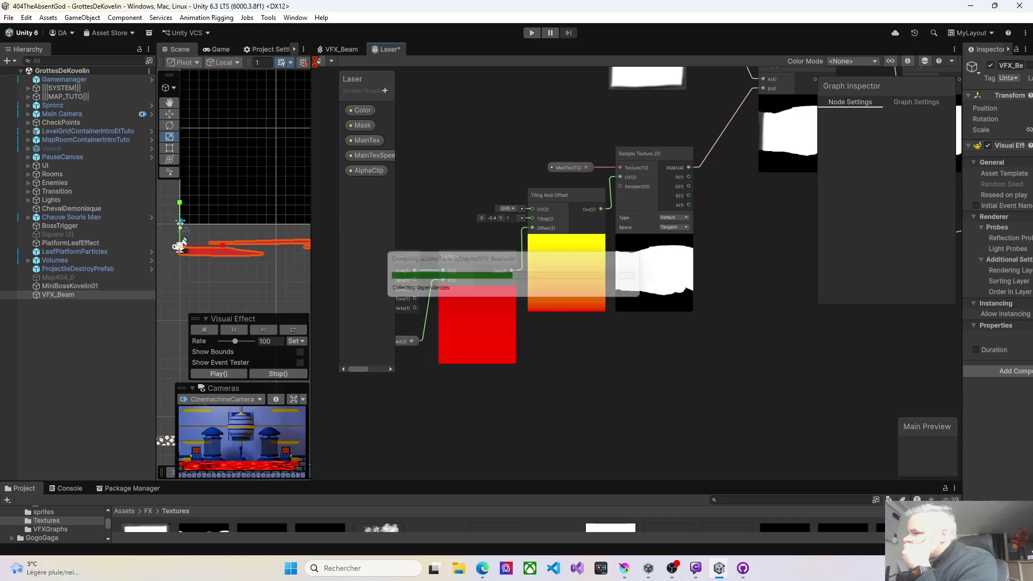
{"action": "left_click", "coordinate": [226, 375]}
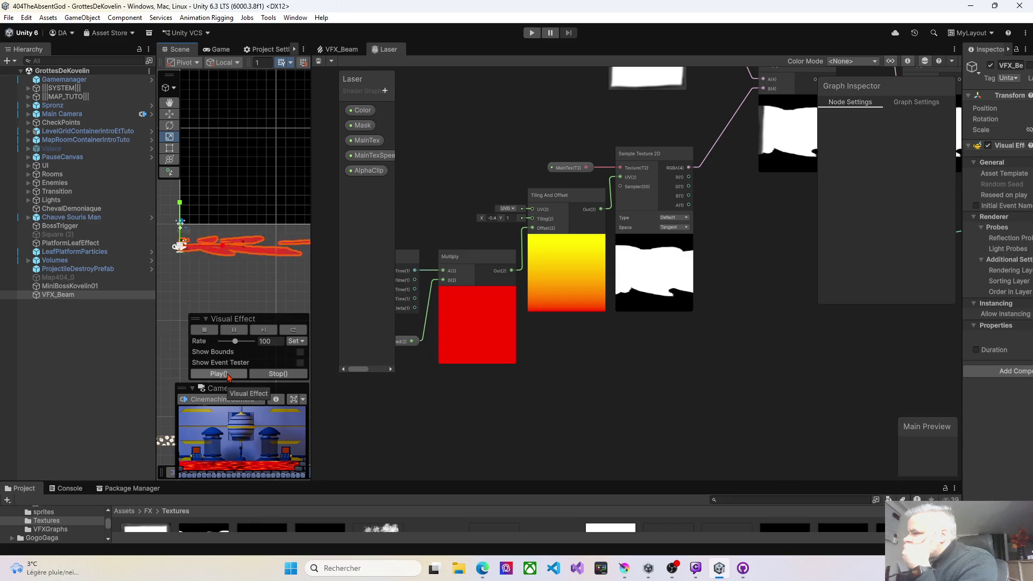
{"action": "left_click", "coordinate": [227, 375]}
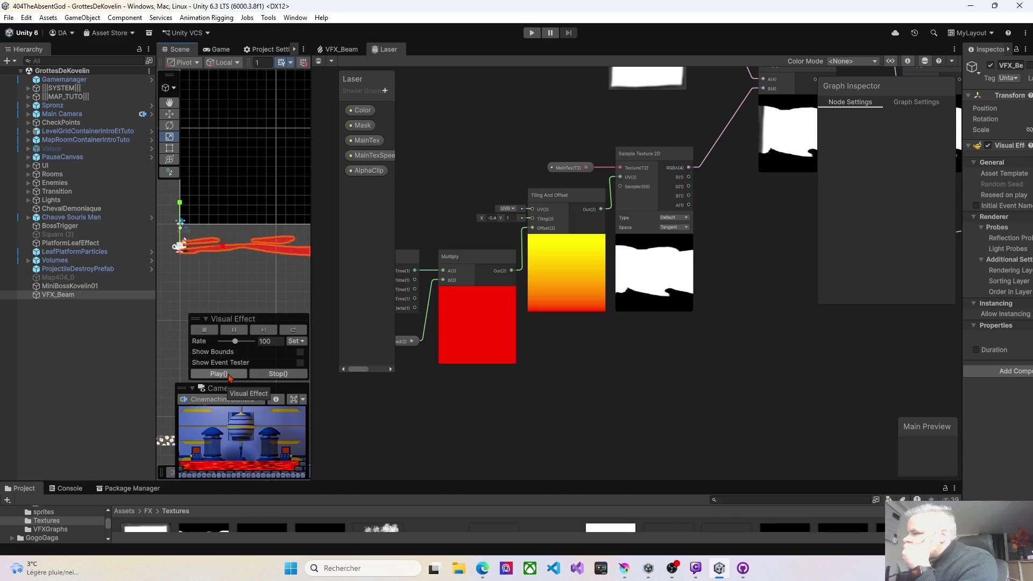
{"action": "left_click", "coordinate": [228, 375]}
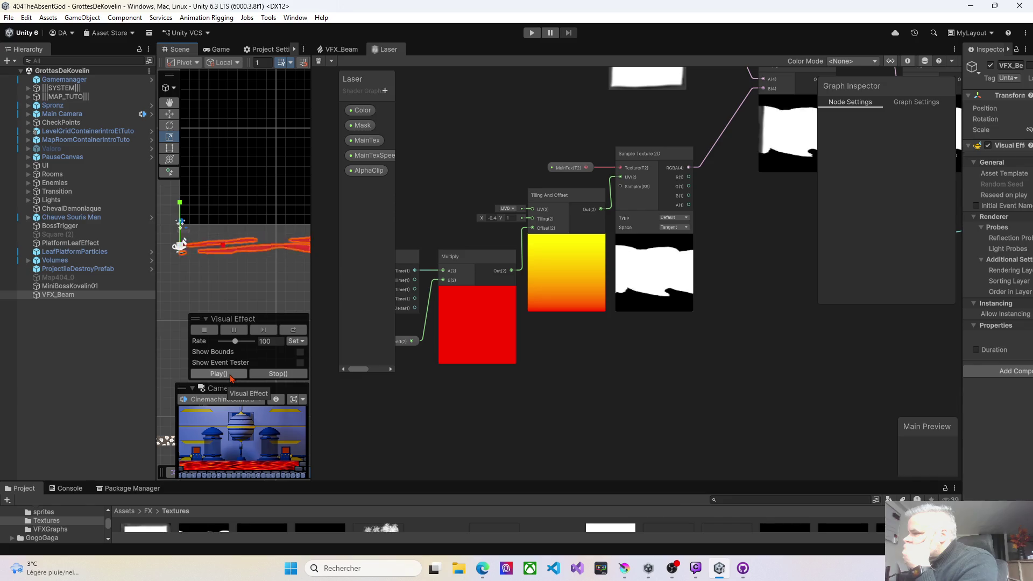
{"action": "left_click", "coordinate": [230, 376]}
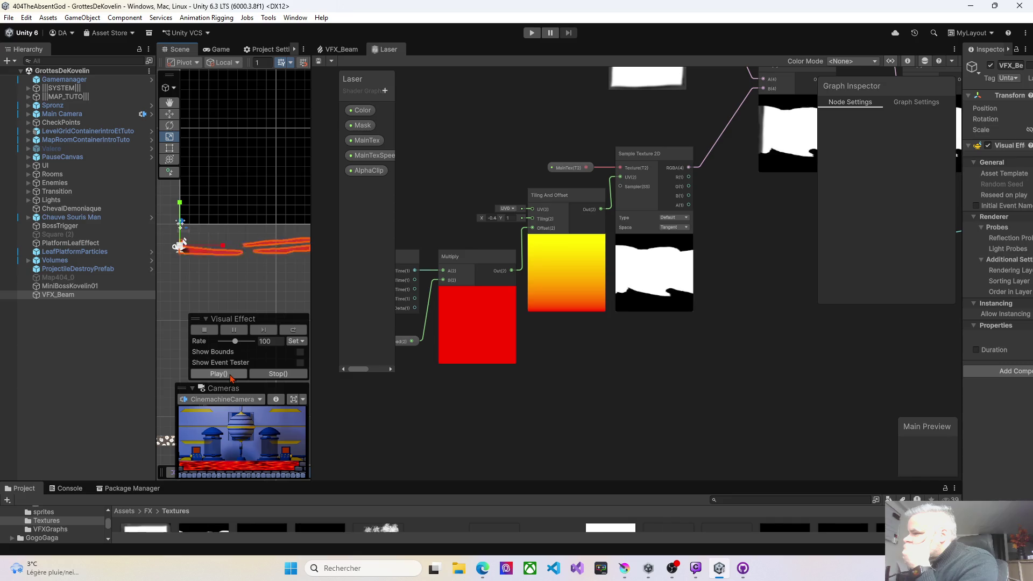
{"action": "left_click", "coordinate": [231, 376]}
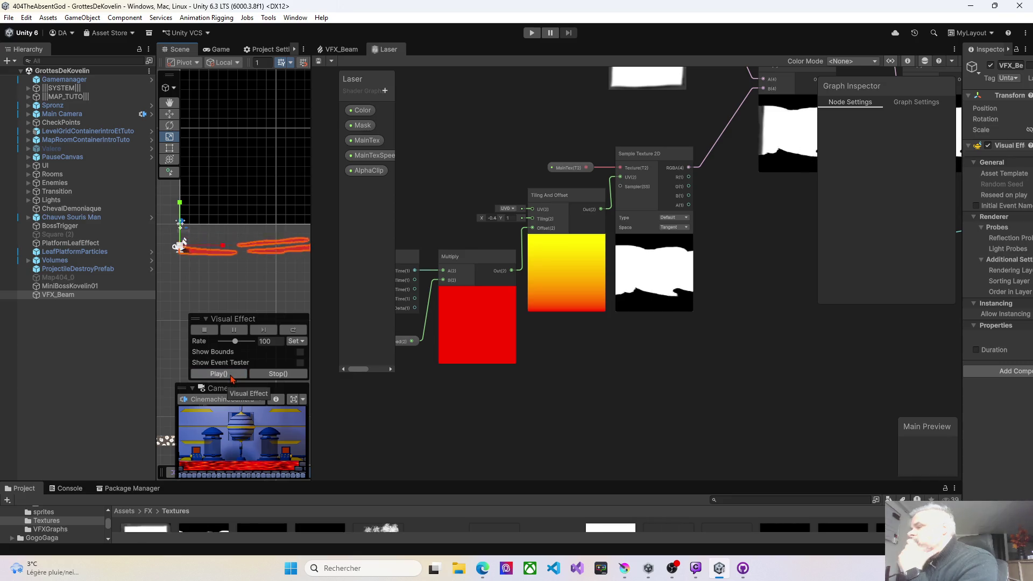
{"action": "left_click", "coordinate": [232, 375]}
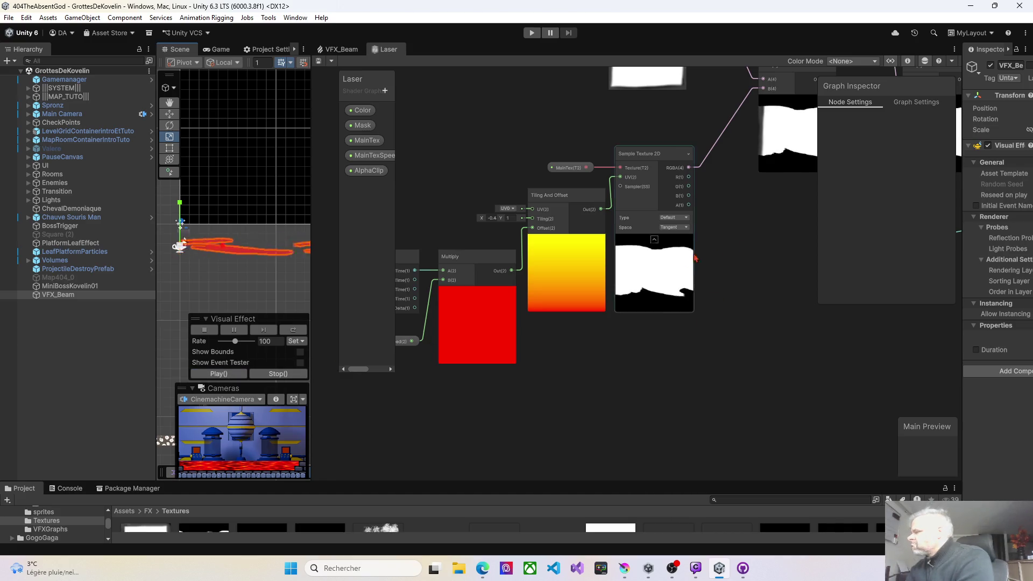
{"action": "mouse_move", "coordinate": [313, 213]}
{"action": "left_mouse_down"}
{"action": "mouse_move", "coordinate": [561, 209]}
{"action": "mouse_move", "coordinate": [525, 209]}
{"action": "left_mouse_up"}
- In the VFX_Beam graph, lower Main Tex Speed X to 0.45 and test it in the scene
{"action": "left_click", "coordinate": [554, 49]}
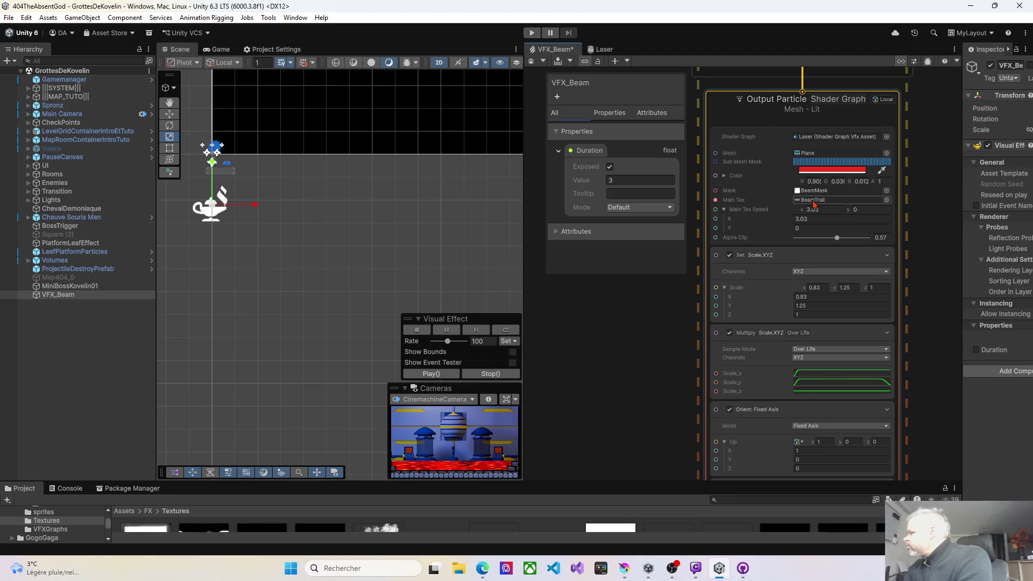
{"action": "left_click_drag", "start_coordinate": [789, 220], "coordinate": [785, 221]}
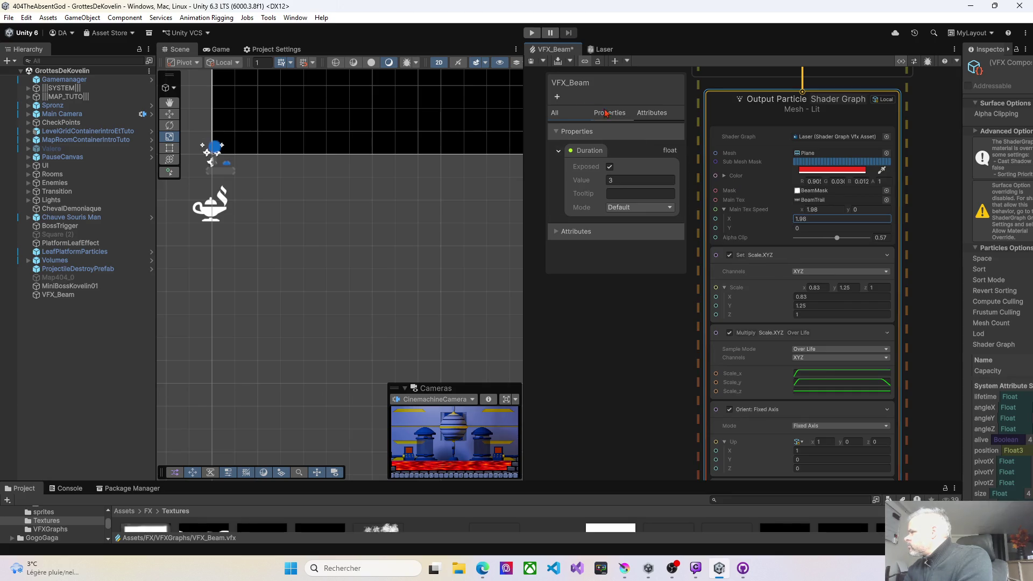
{"action": "left_click_drag", "start_coordinate": [785, 218], "coordinate": [749, 221]}
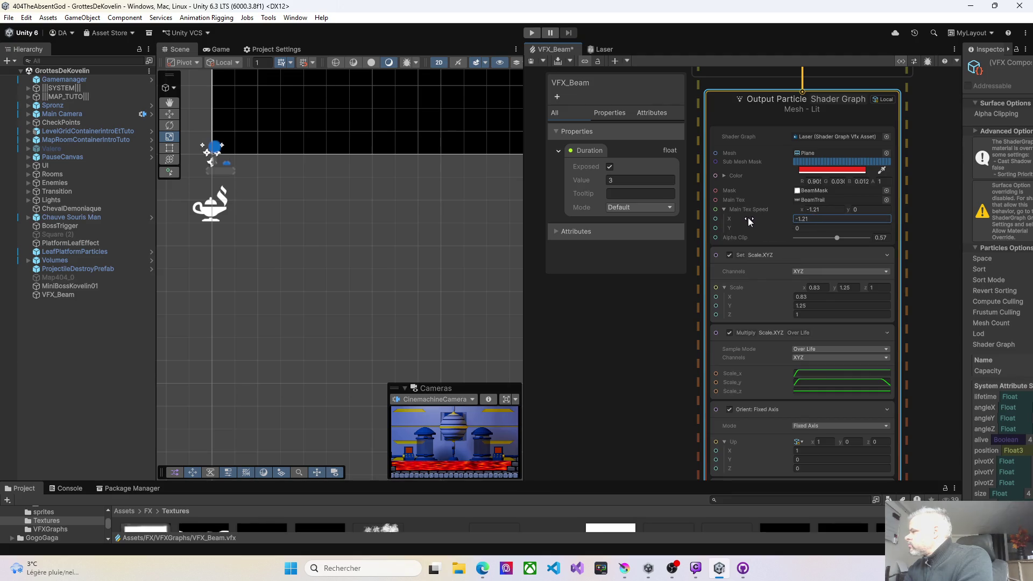
{"action": "left_click", "coordinate": [58, 295]}
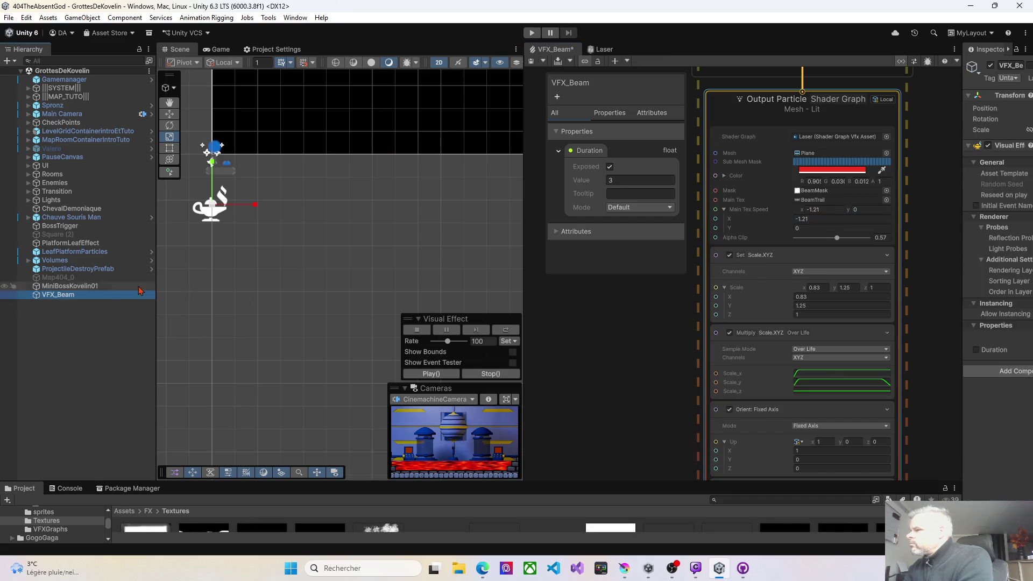
{"action": "left_click", "coordinate": [431, 376]}
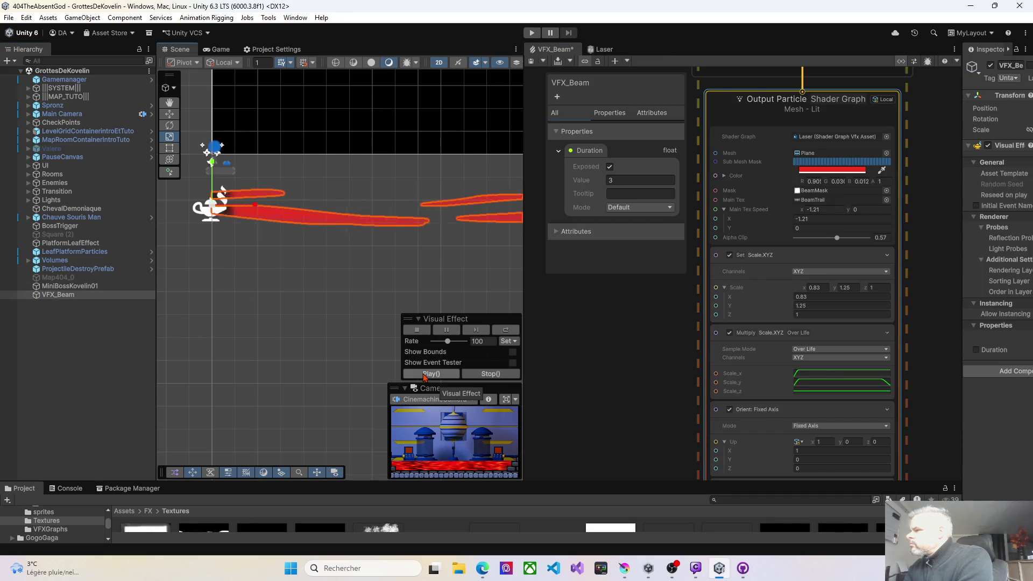
{"action": "left_click_drag", "start_coordinate": [753, 219], "coordinate": [786, 218]}
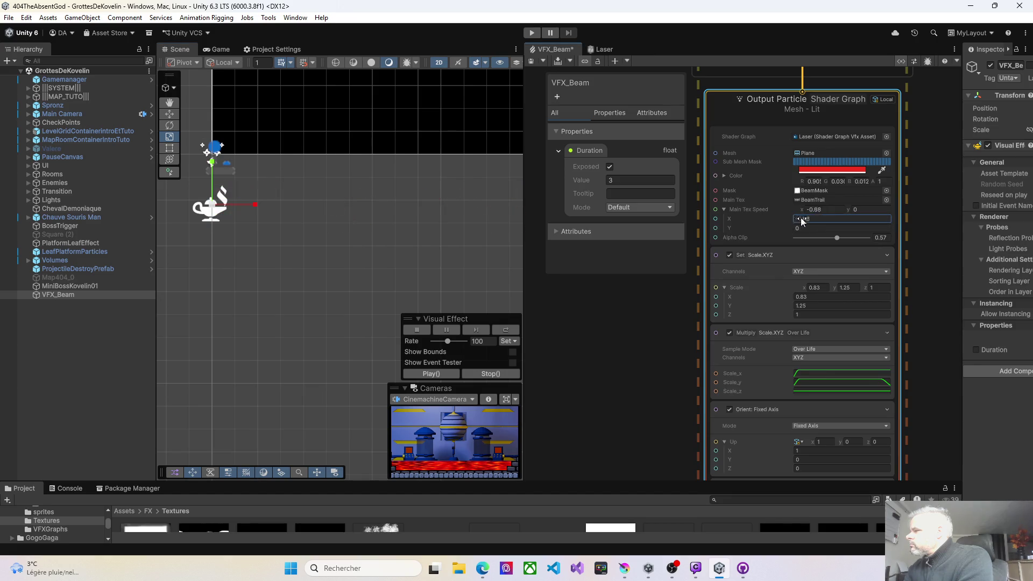
{"action": "type", "text": "0.45"}
{"action": "left_click", "coordinate": [431, 374]}
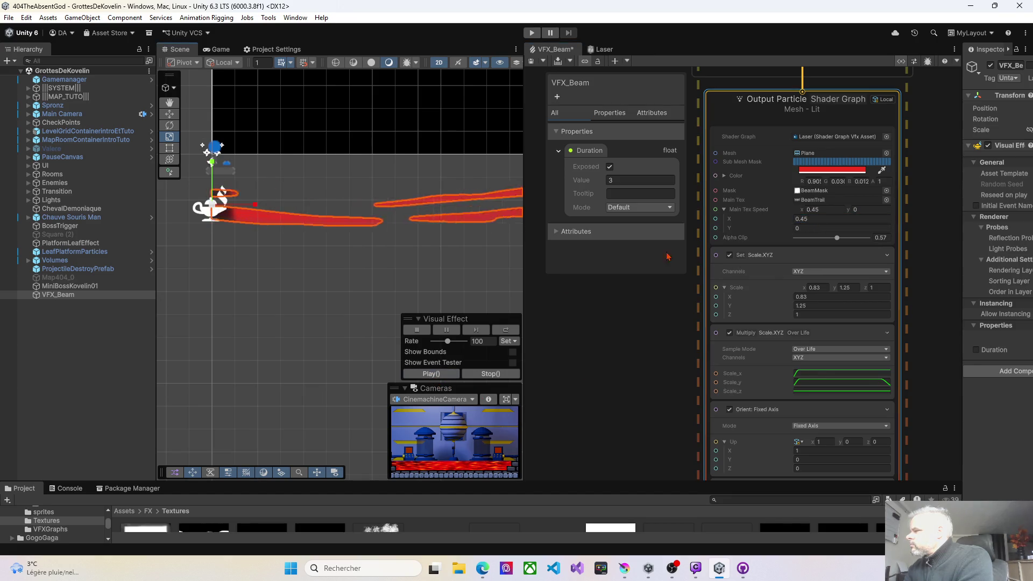
- Push Main Tex Speed X to 8.29, settle on 6.24, save, and widen the graph area
{"action": "left_click_drag", "start_coordinate": [735, 220], "coordinate": [915, 219]}
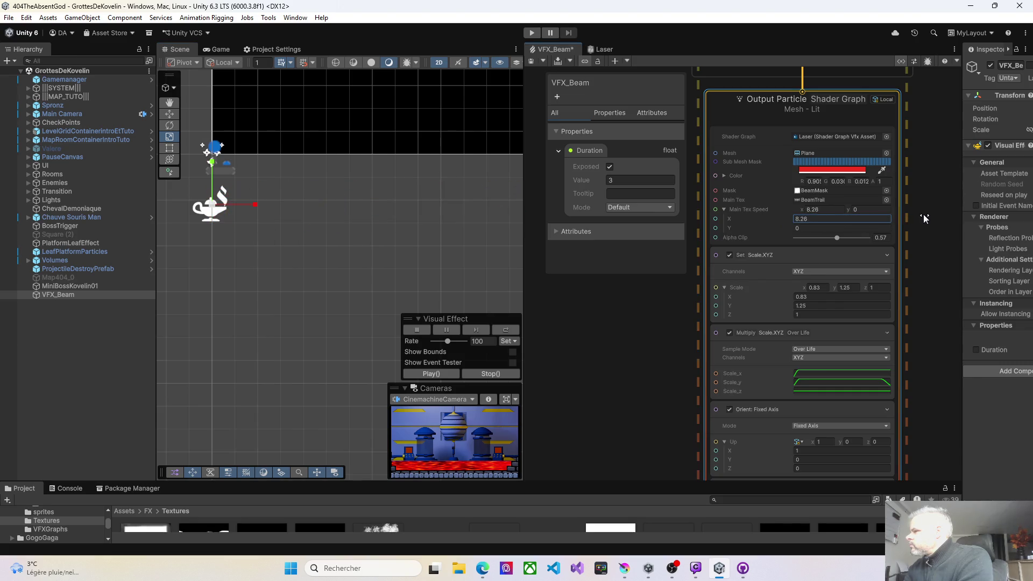
{"action": "left_click", "coordinate": [450, 375]}
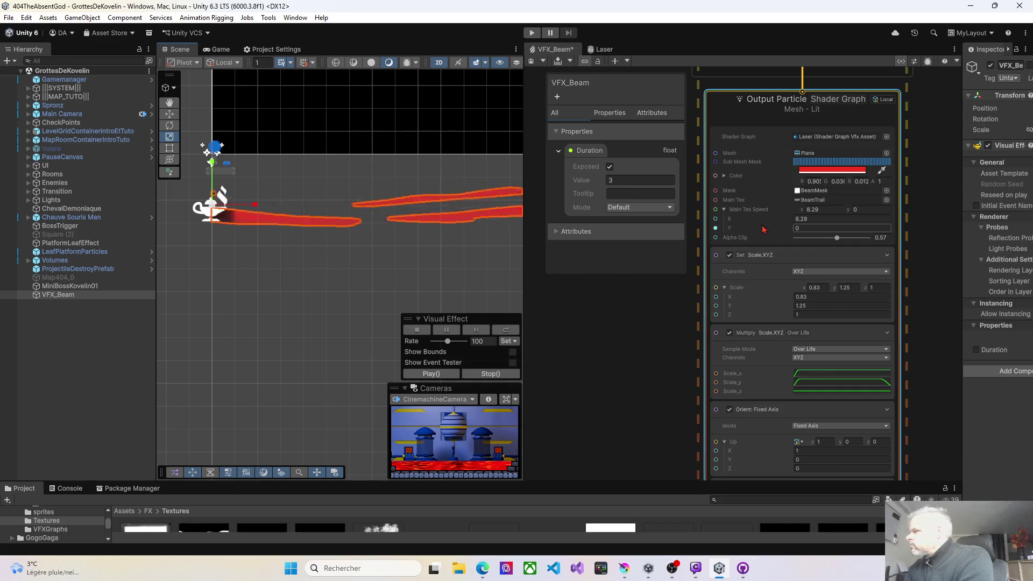
{"action": "left_click_drag", "start_coordinate": [793, 220], "coordinate": [771, 218]}
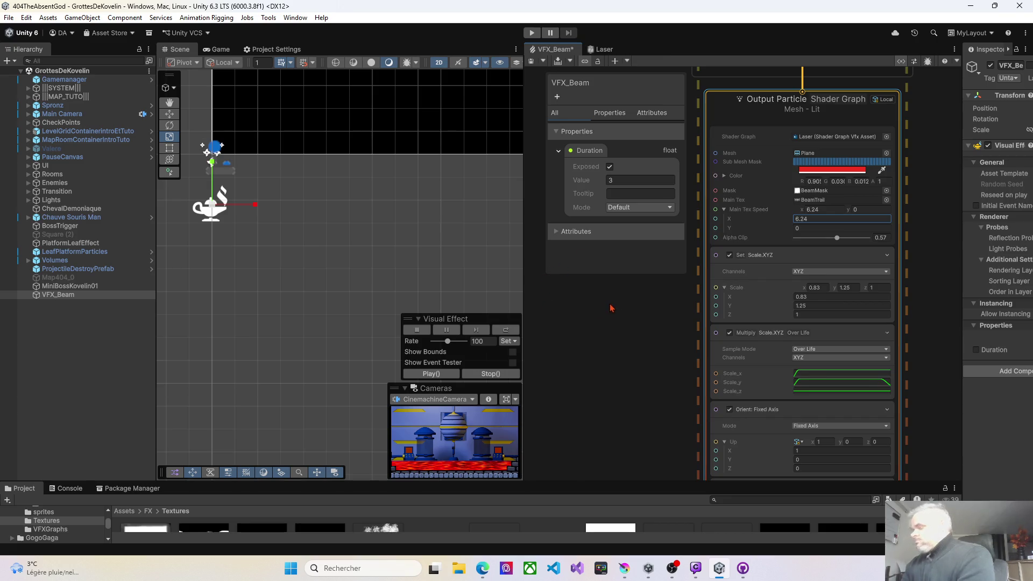
{"action": "key", "text": "ctrl+s"}
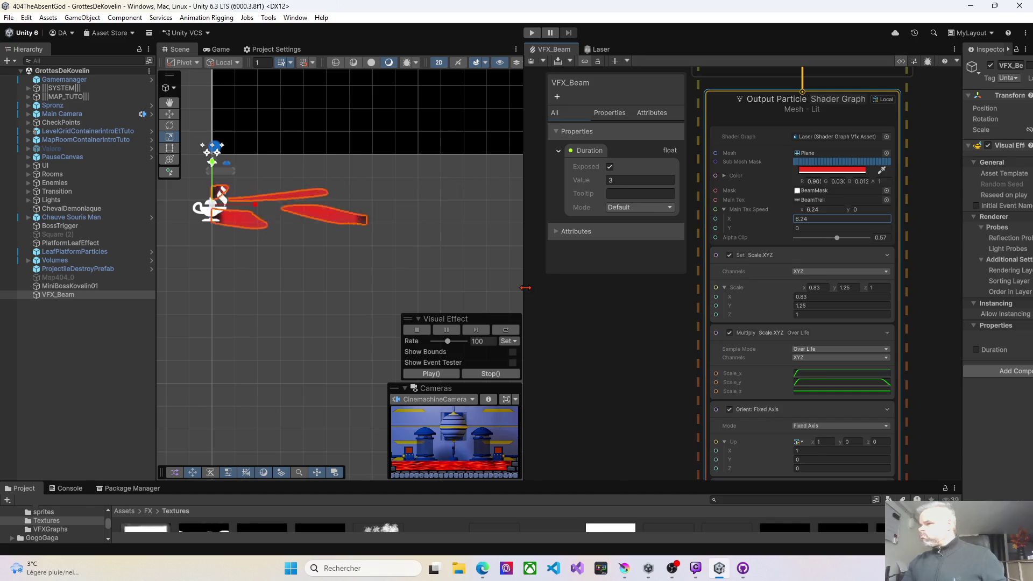
{"action": "left_click_drag", "start_coordinate": [524, 257], "coordinate": [340, 243]}
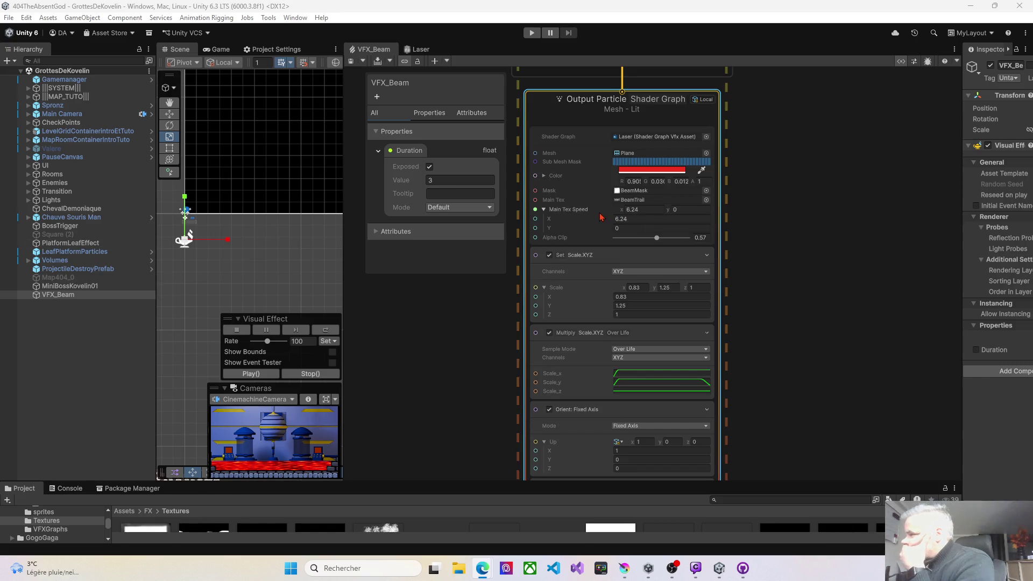
- Raise the VFX_Beam alpha clip to 0.788 and replay the beam effect
{"action": "mouse_move", "coordinate": [612, 246]}
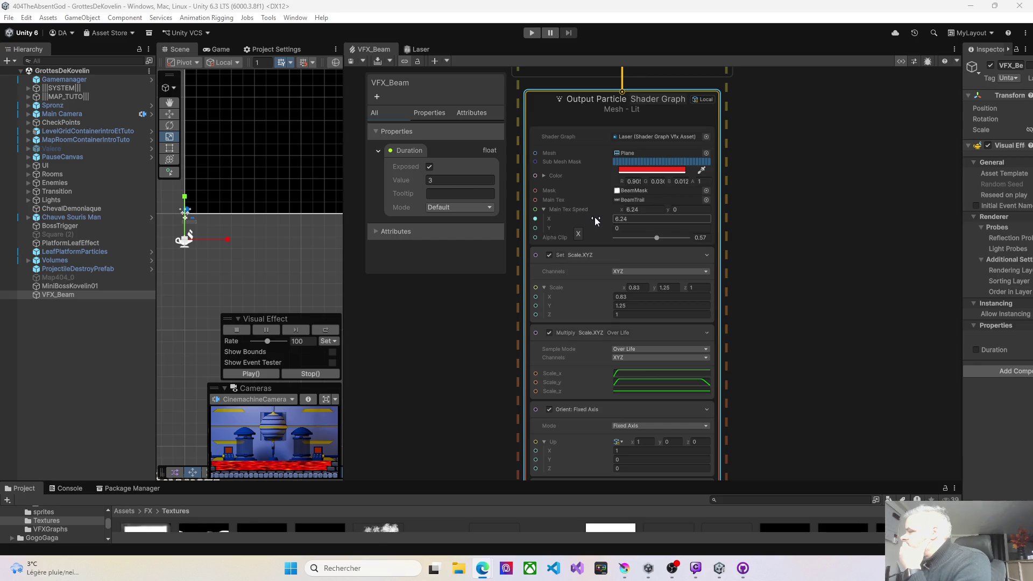
{"action": "scroll", "coordinate": [595, 218], "scroll_direction": "up", "scroll_amount": 1}
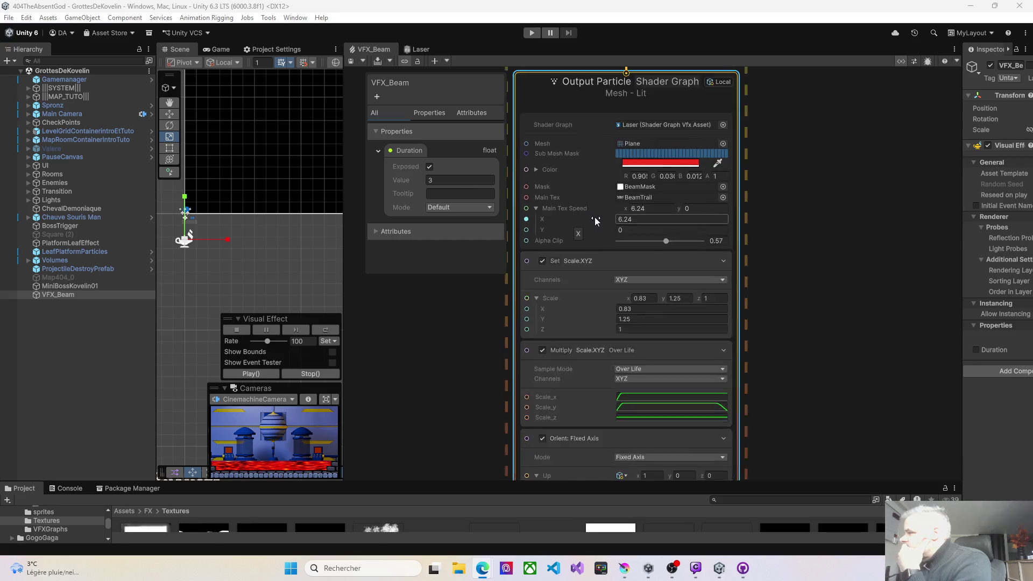
{"action": "scroll", "coordinate": [596, 218], "scroll_direction": "up", "scroll_amount": 1}
{"action": "scroll", "coordinate": [595, 218], "scroll_direction": "up", "scroll_amount": 1}
{"action": "scroll", "coordinate": [596, 217], "scroll_direction": "down", "scroll_amount": 1}
{"action": "scroll", "coordinate": [596, 218], "scroll_direction": "down", "scroll_amount": 1}
{"action": "left_click_drag", "start_coordinate": [668, 242], "coordinate": [673, 243]}
{"action": "left_click", "coordinate": [58, 295]}
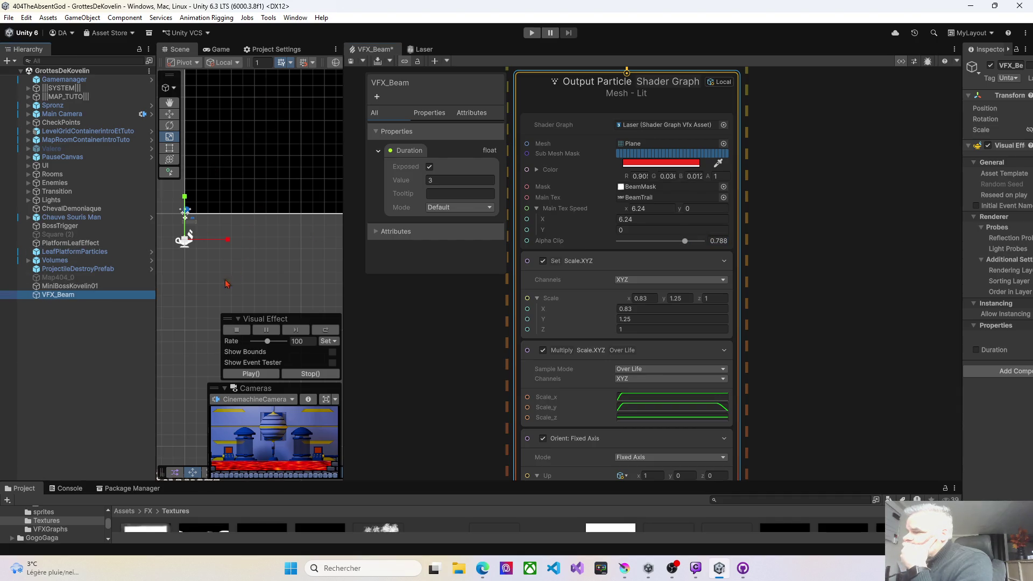
{"action": "left_click", "coordinate": [251, 374]}
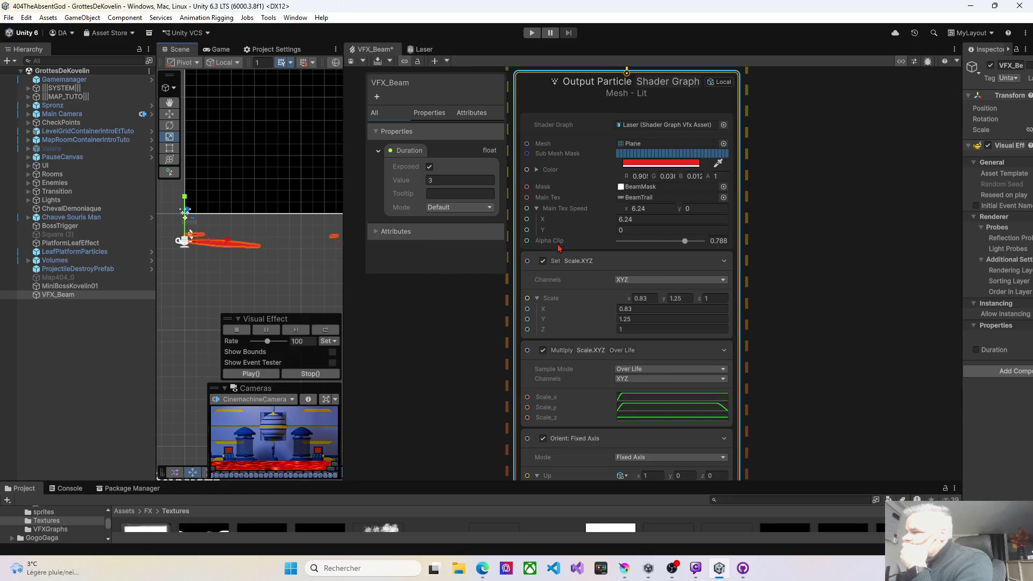
- Try alpha clip 1, then 0, settling at 0.038, replaying the beam after each
{"action": "left_click_drag", "start_coordinate": [685, 241], "coordinate": [704, 241]}
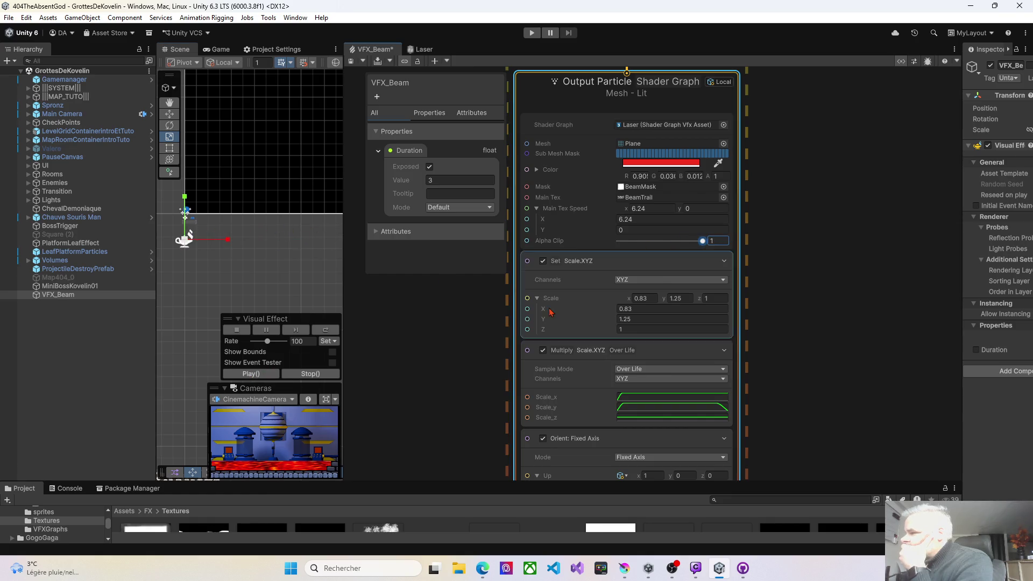
{"action": "left_click", "coordinate": [251, 375]}
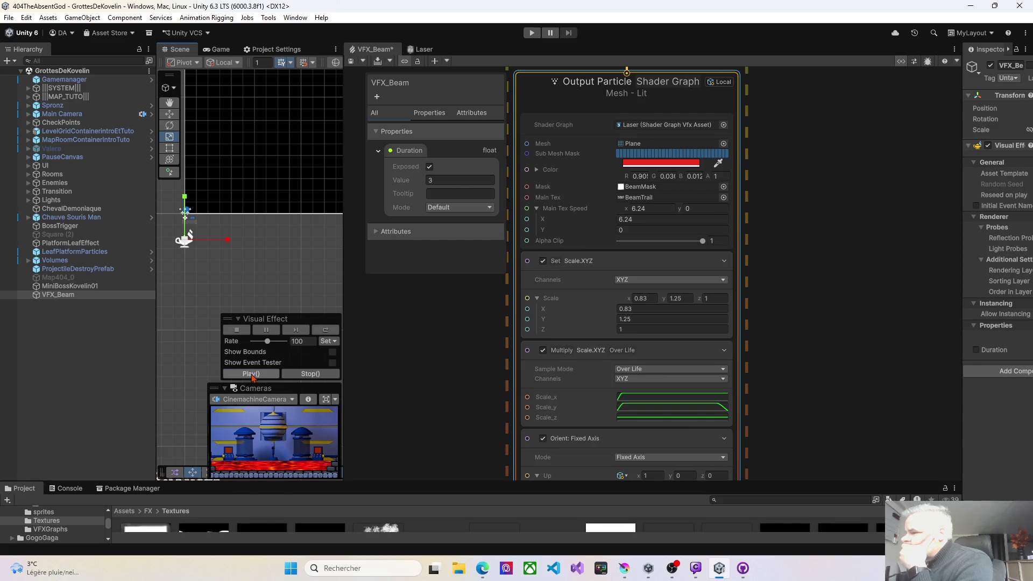
{"action": "left_click", "coordinate": [251, 376]}
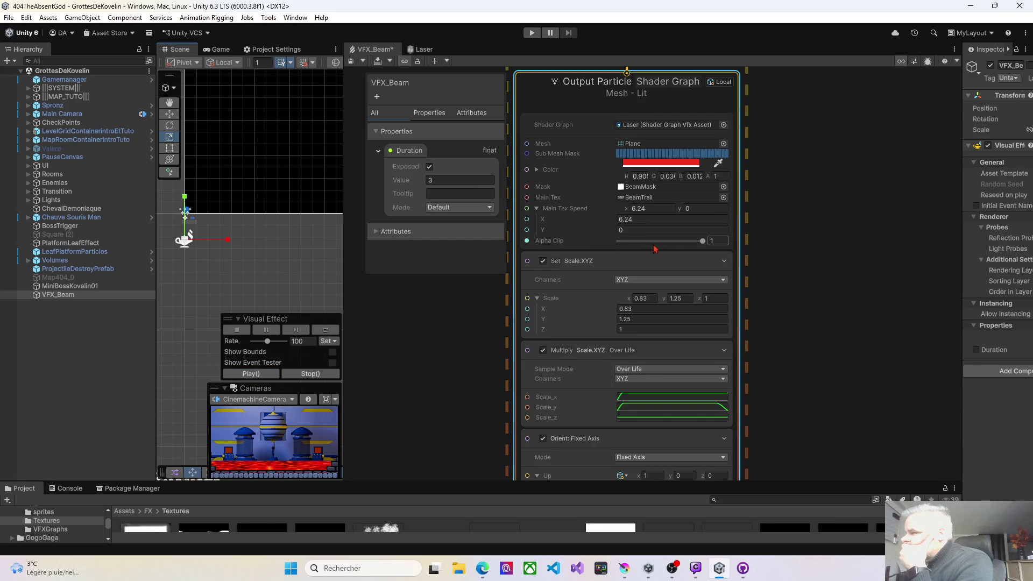
{"action": "left_click_drag", "start_coordinate": [702, 243], "coordinate": [619, 244]}
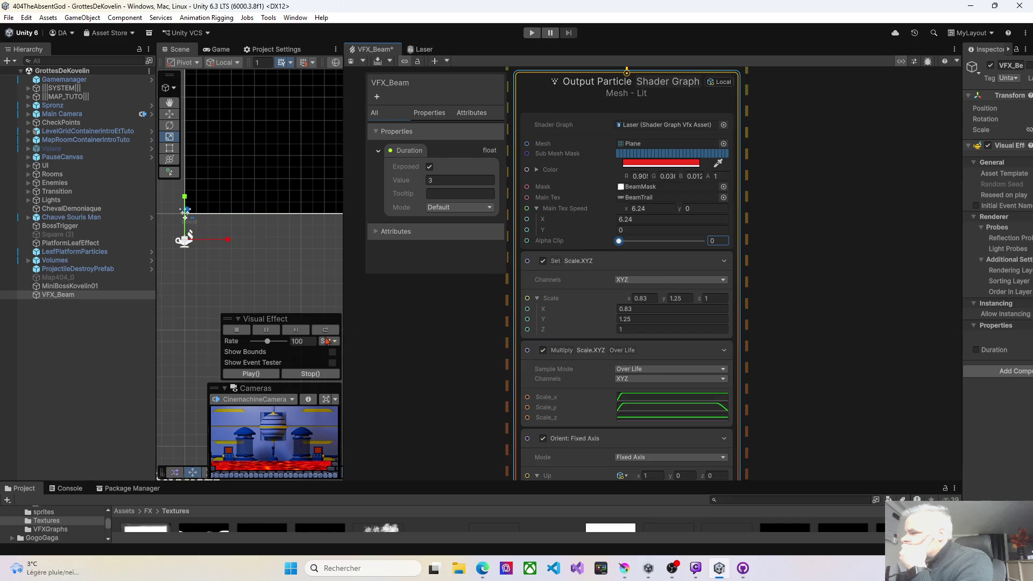
{"action": "left_click", "coordinate": [246, 375]}
{"action": "mouse_move", "coordinate": [619, 241]}
{"action": "left_mouse_down"}
{"action": "mouse_move", "coordinate": [634, 241]}
{"action": "mouse_move", "coordinate": [620, 242]}
{"action": "left_mouse_up"}
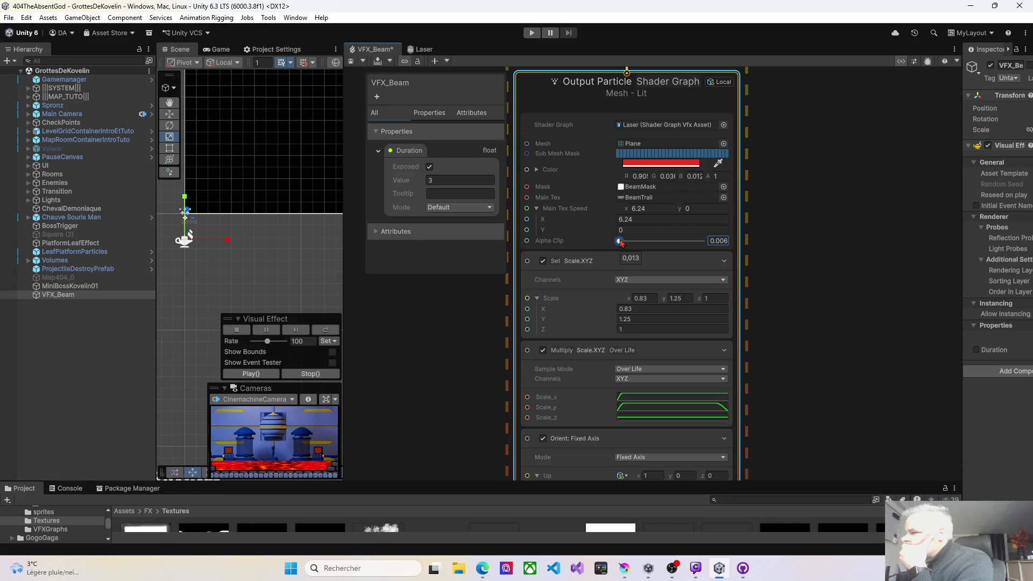
{"action": "left_click", "coordinate": [257, 374]}
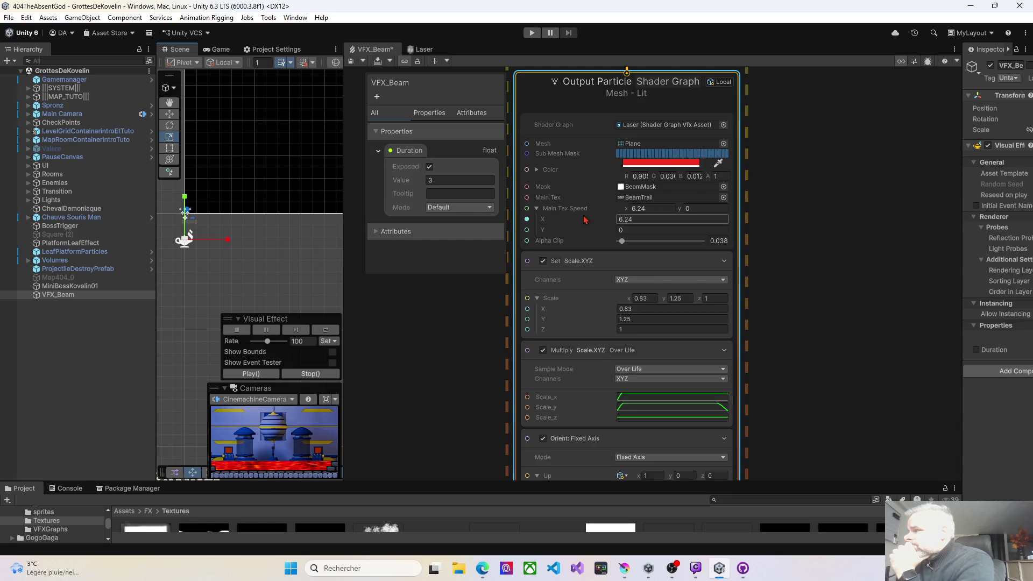
- Change Main Tex Speed X to 0.81, then to 1.85, replaying the beam to compare
{"action": "left_click_drag", "start_coordinate": [614, 221], "coordinate": [575, 224]}
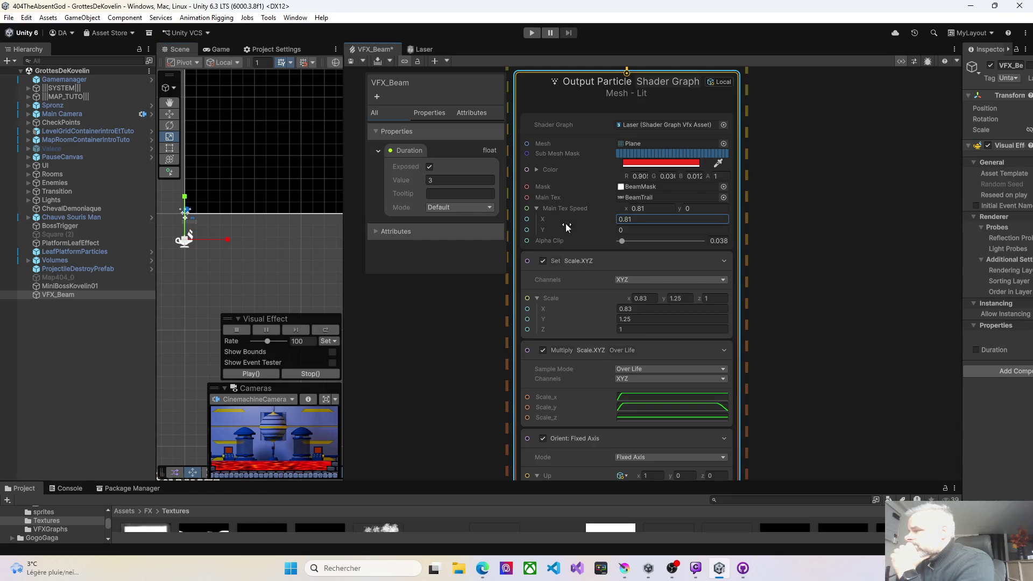
{"action": "left_click", "coordinate": [280, 373]}
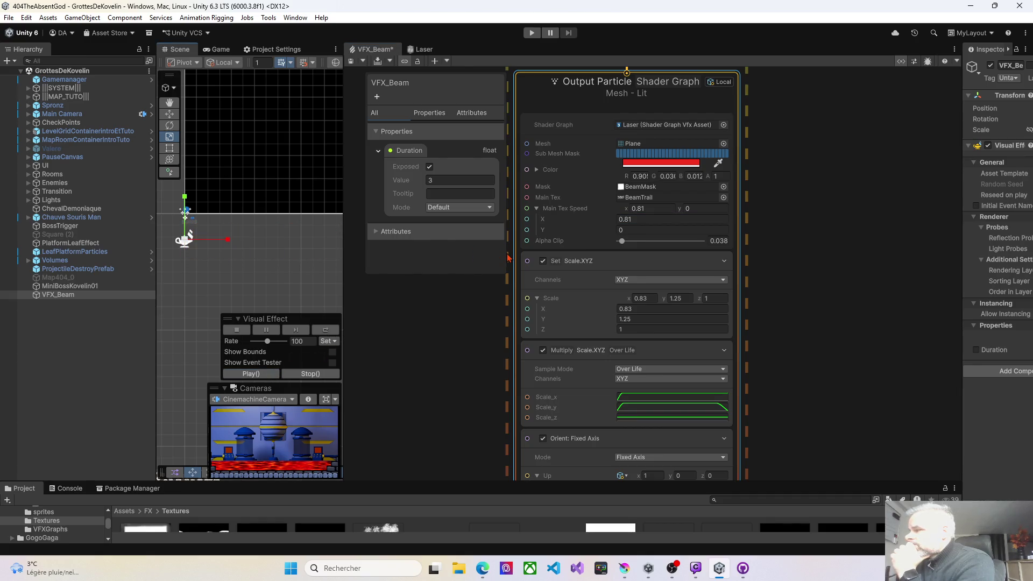
{"action": "left_click", "coordinate": [238, 375]}
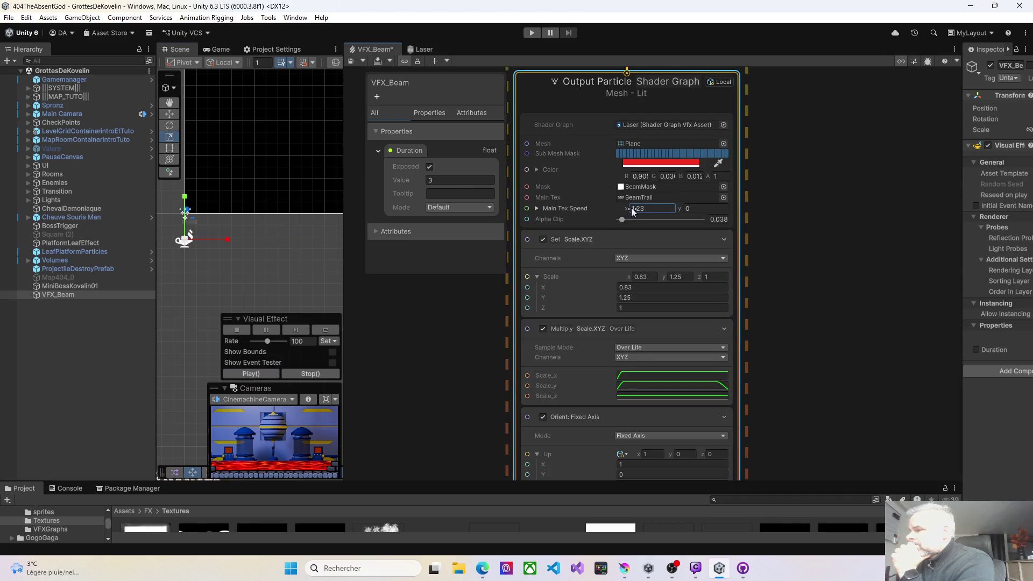
{"action": "left_click", "coordinate": [250, 374]}
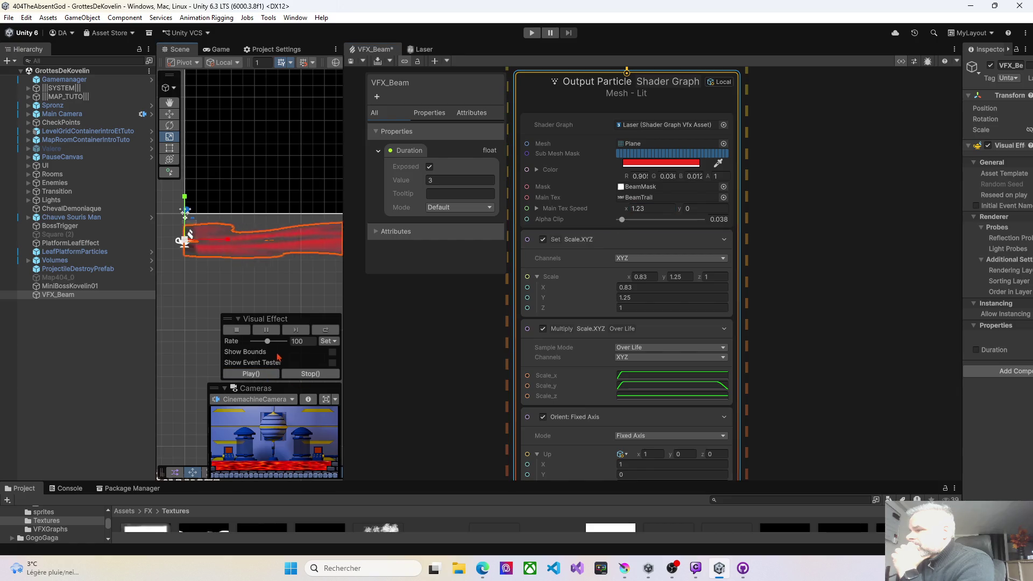
{"action": "left_click", "coordinate": [632, 209]}
{"action": "type", "text": "1.621.85"}
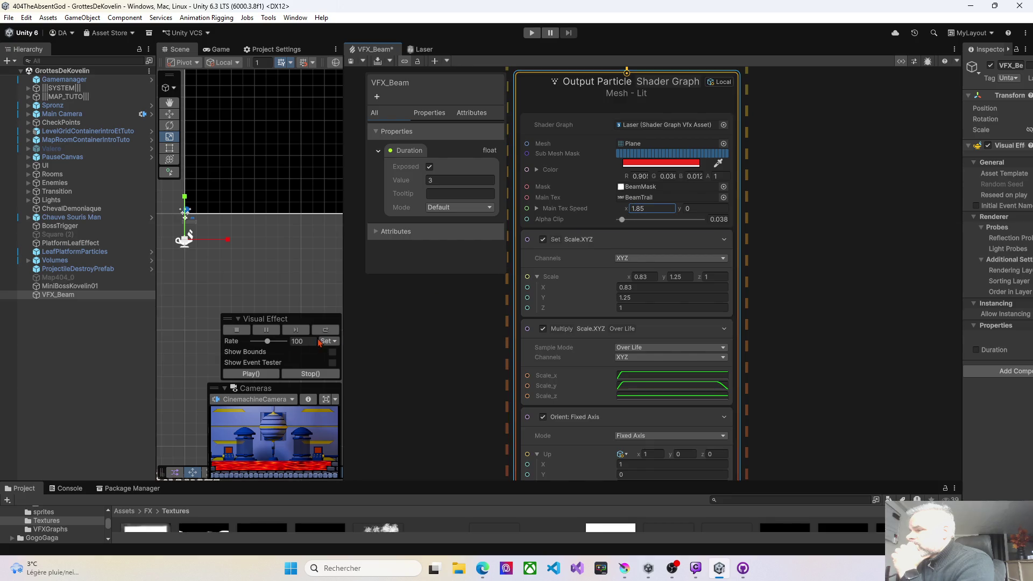
{"action": "left_click", "coordinate": [258, 374]}
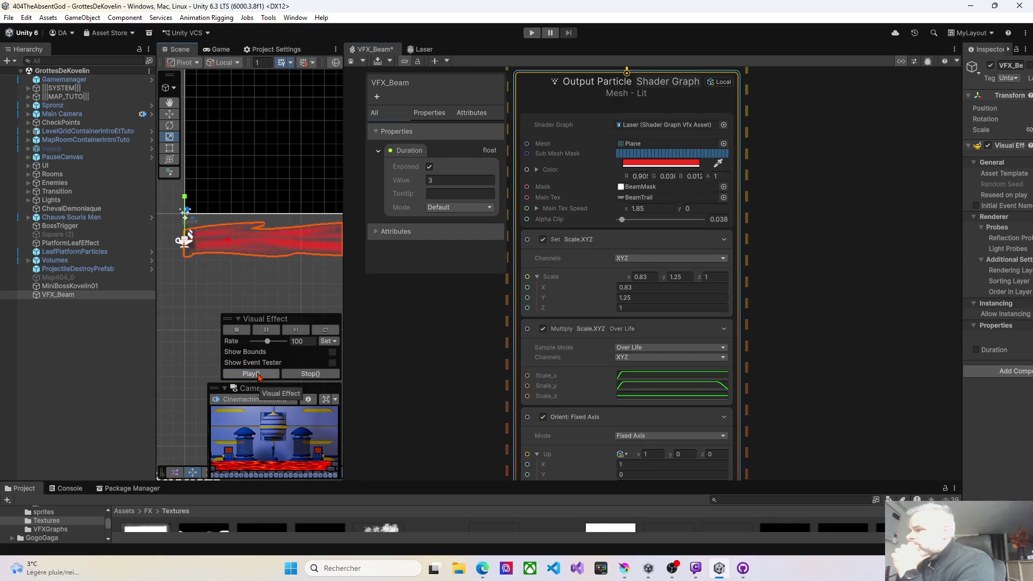
- Set the output's Alpha Clip to 0 and replay the beam
{"action": "mouse_move", "coordinate": [622, 220]}
{"action": "left_mouse_down"}
{"action": "mouse_move", "coordinate": [649, 220]}
{"action": "mouse_move", "coordinate": [617, 220]}
{"action": "left_mouse_up"}
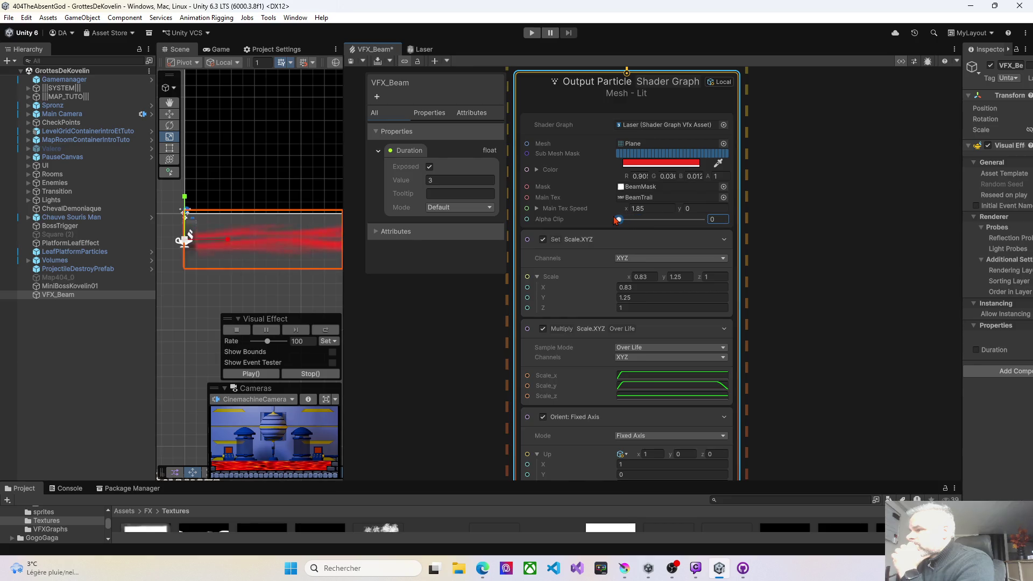
{"action": "left_click", "coordinate": [251, 374]}
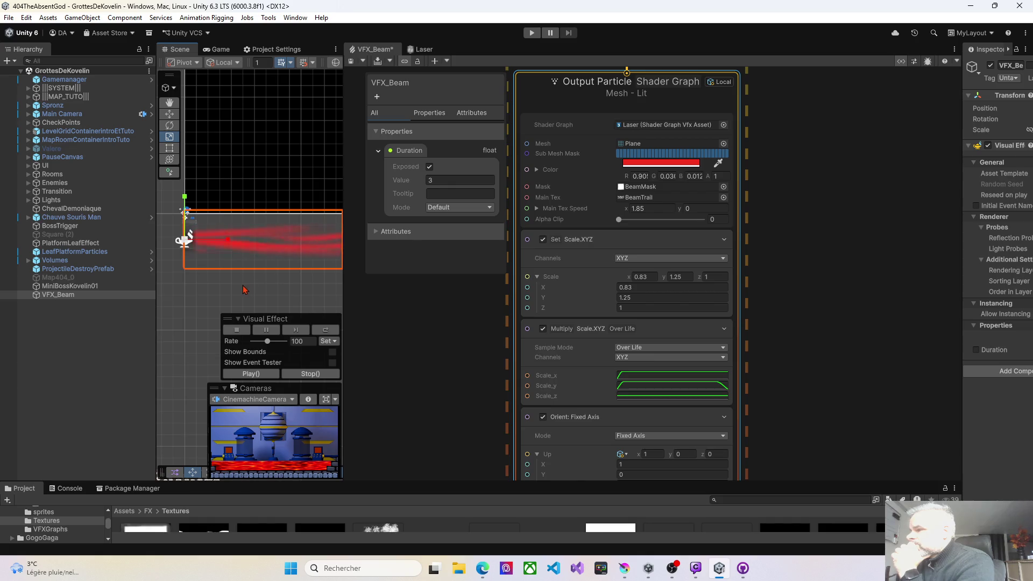
{"action": "left_click", "coordinate": [232, 376]}
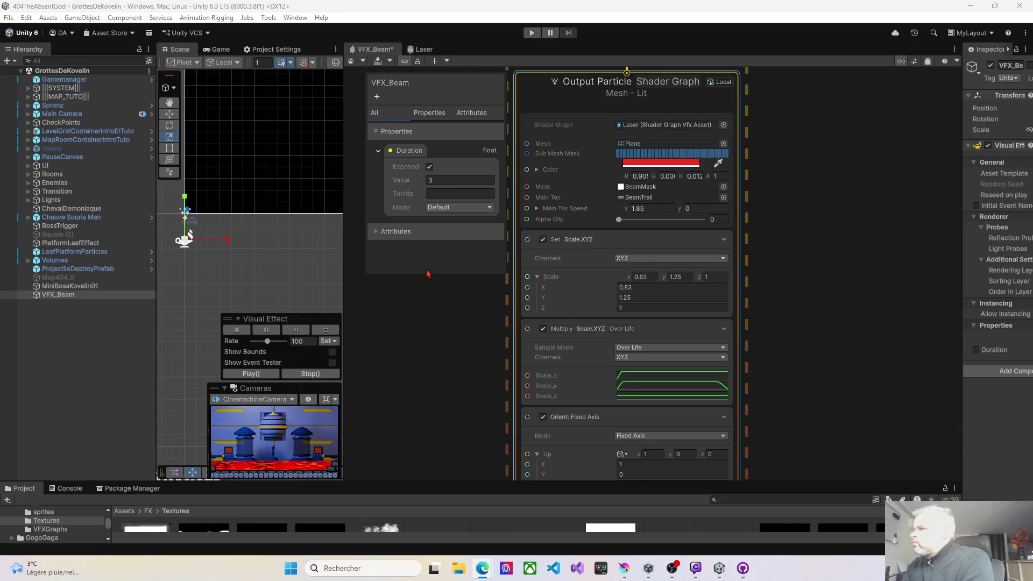
- Save the VFX_Beam graph with Ctrl+S and switch to Krita showing BeamTrail02.png
{"action": "left_click", "coordinate": [397, 53]}
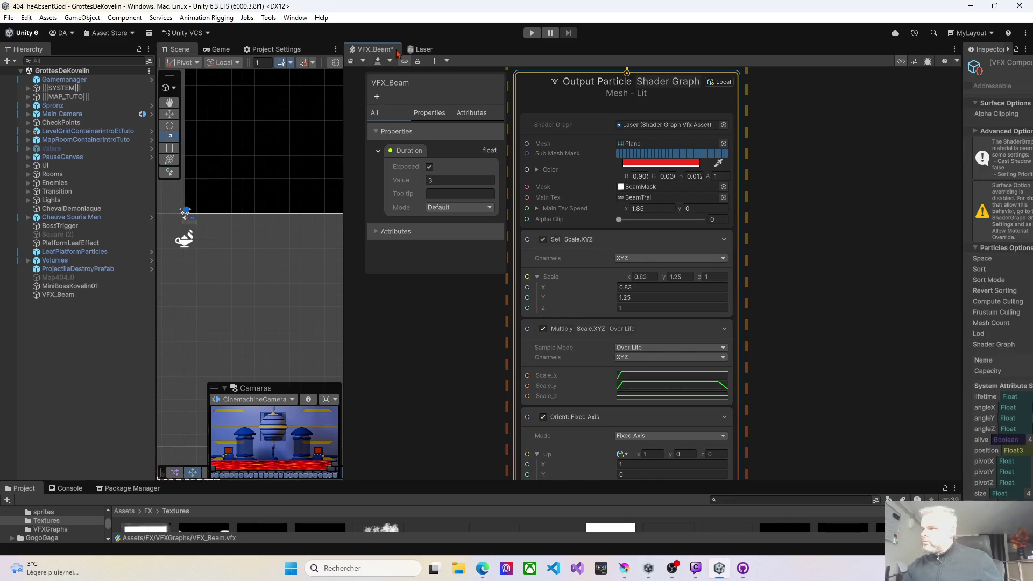
{"action": "key", "text": "ctrl+s"}
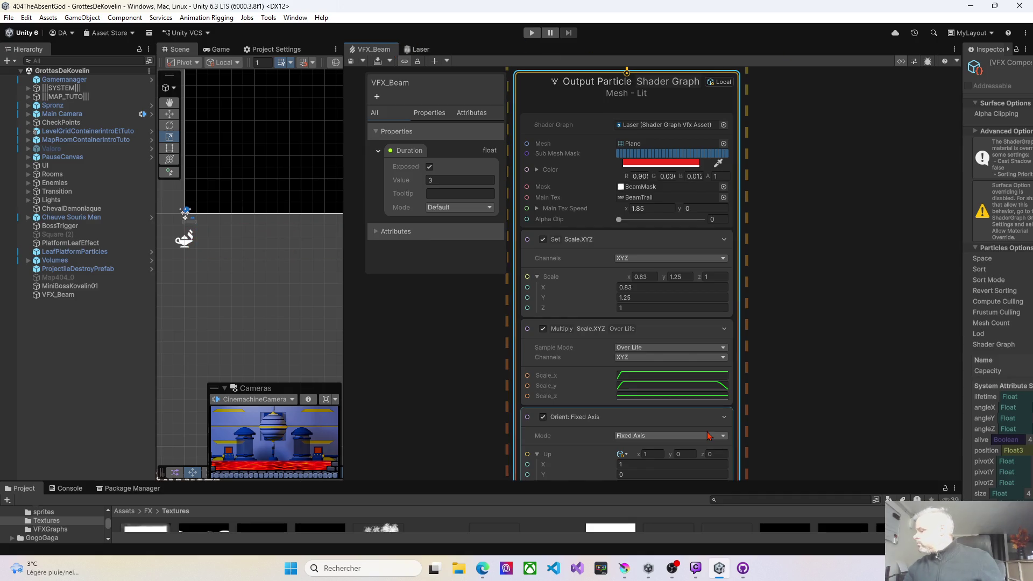
{"action": "left_click", "coordinate": [625, 575]}
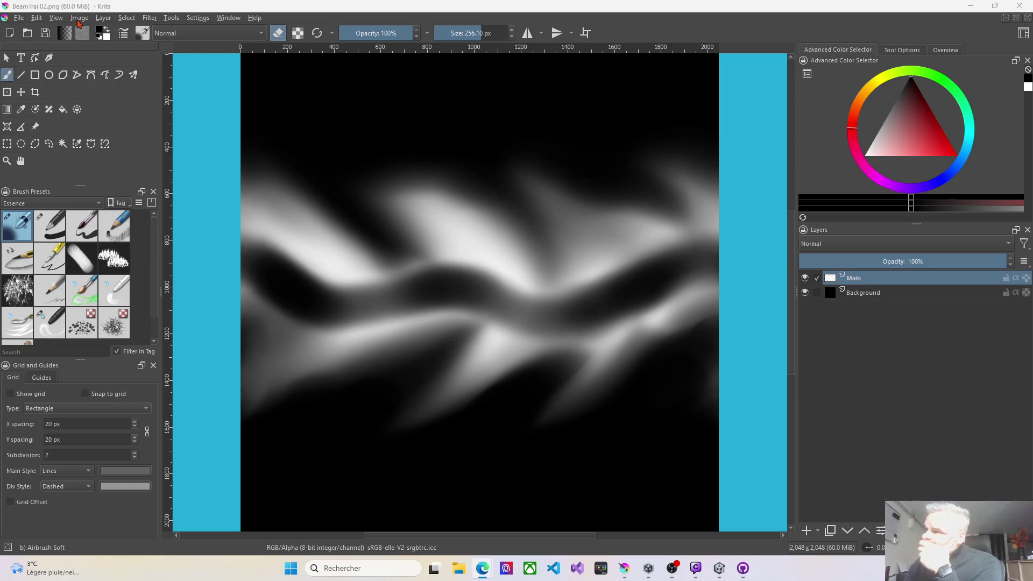
- Create a new 512 × 512 px RGB/Alpha document via File > New
{"action": "left_click", "coordinate": [22, 19]}
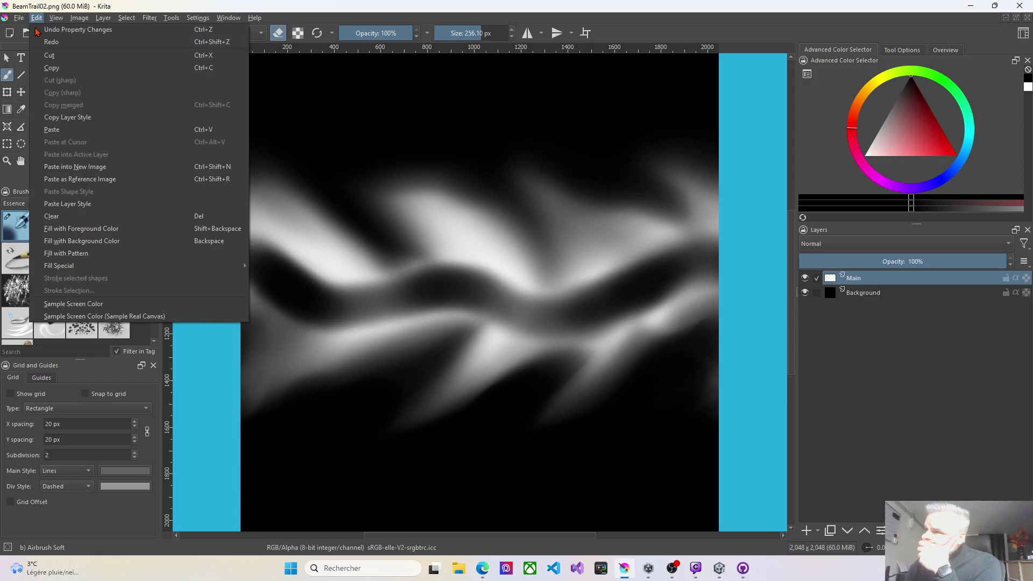
{"action": "left_click", "coordinate": [33, 30]}
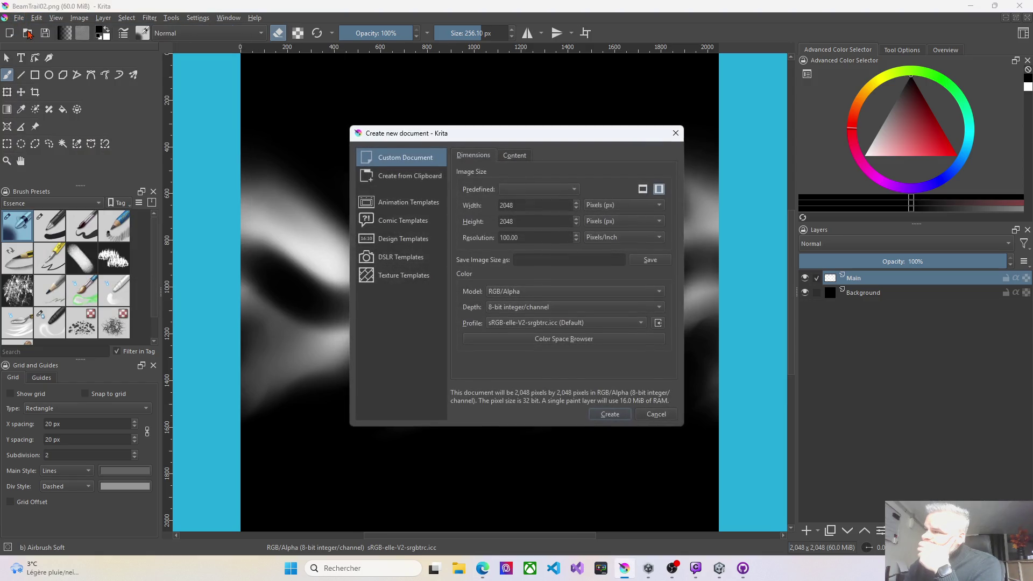
{"action": "left_click", "coordinate": [523, 209]}
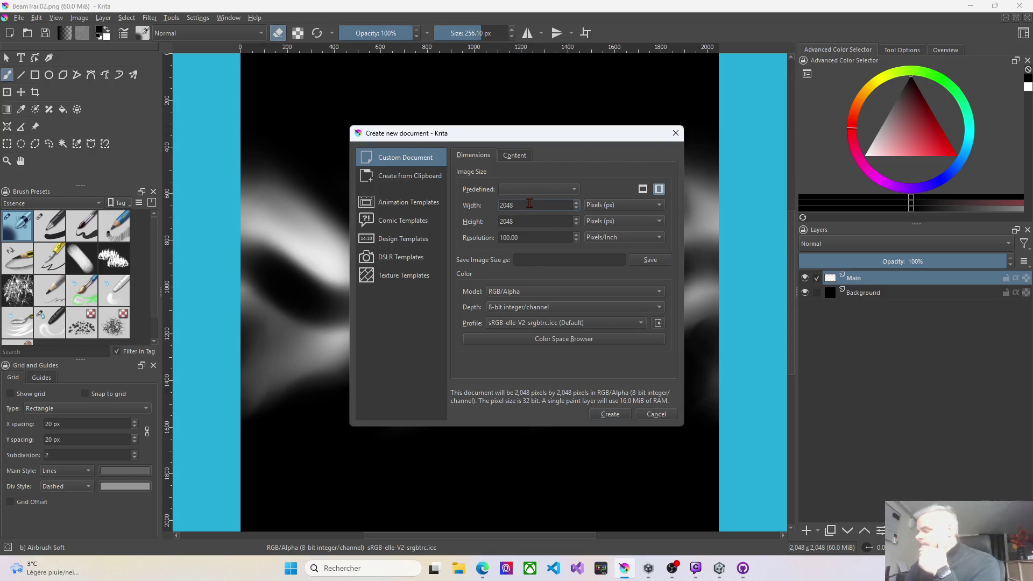
{"action": "key", "text": "BackSpace"}
{"action": "key", "text": "BackSpace"}
{"action": "key", "text": "BackSpace"}
{"action": "type", "text": "512"}
{"action": "key", "text": "Tab"}
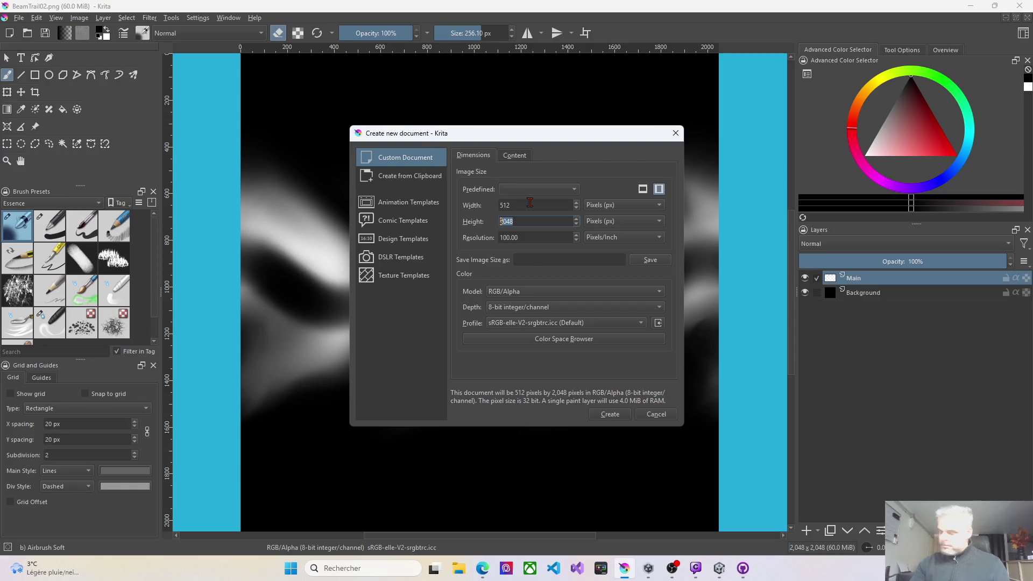
{"action": "type", "text": "512"}
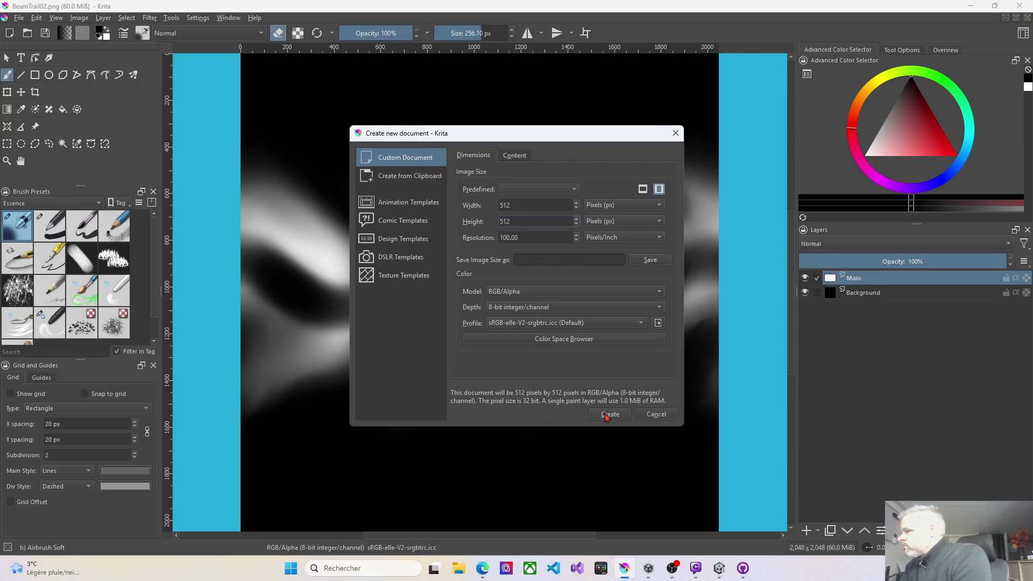
{"action": "left_click", "coordinate": [607, 417]}
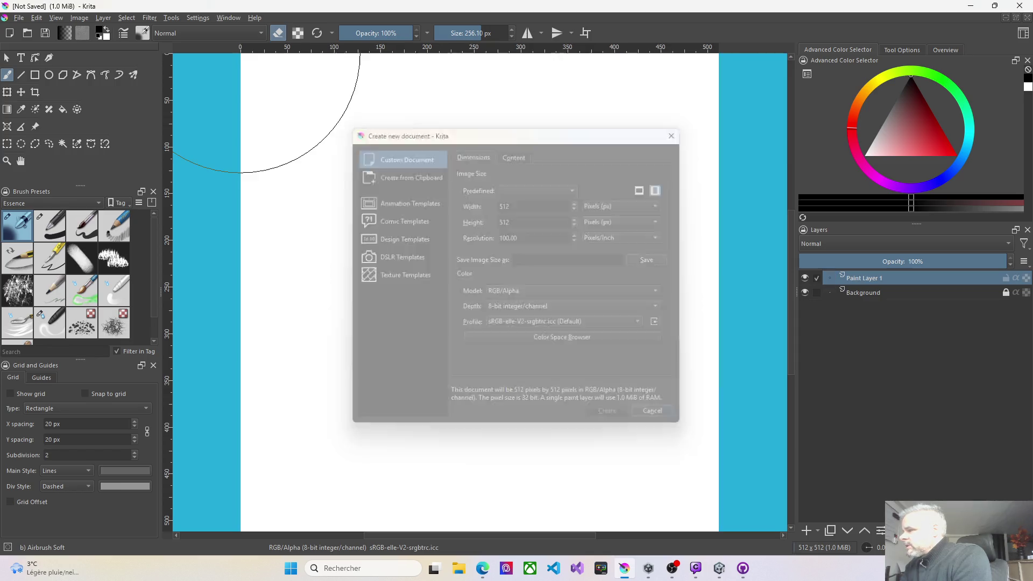
- Select and unlock the Background layer, with black #000000 as the foreground colour
{"action": "left_click", "coordinate": [859, 296]}
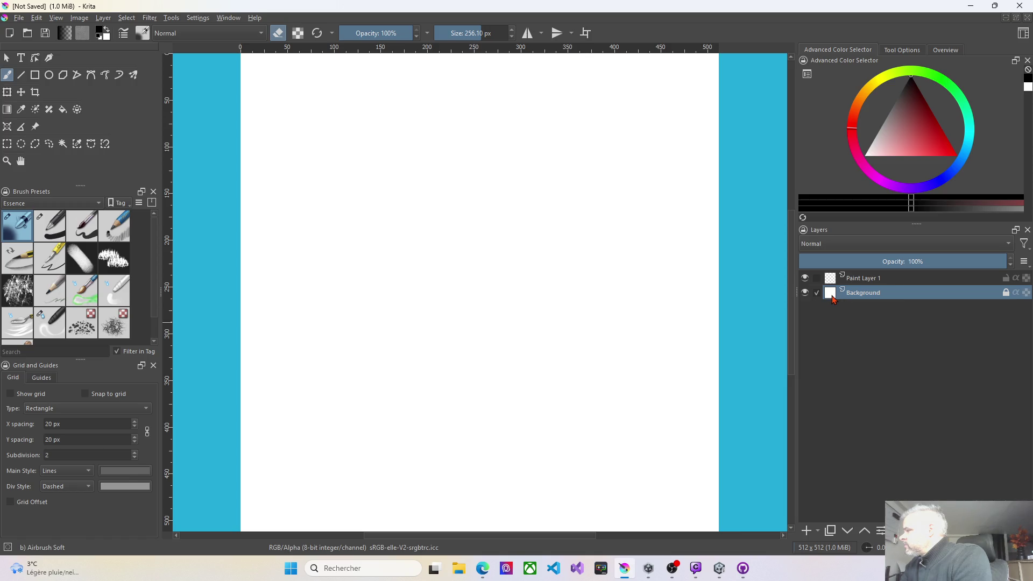
{"action": "left_click", "coordinate": [99, 34]}
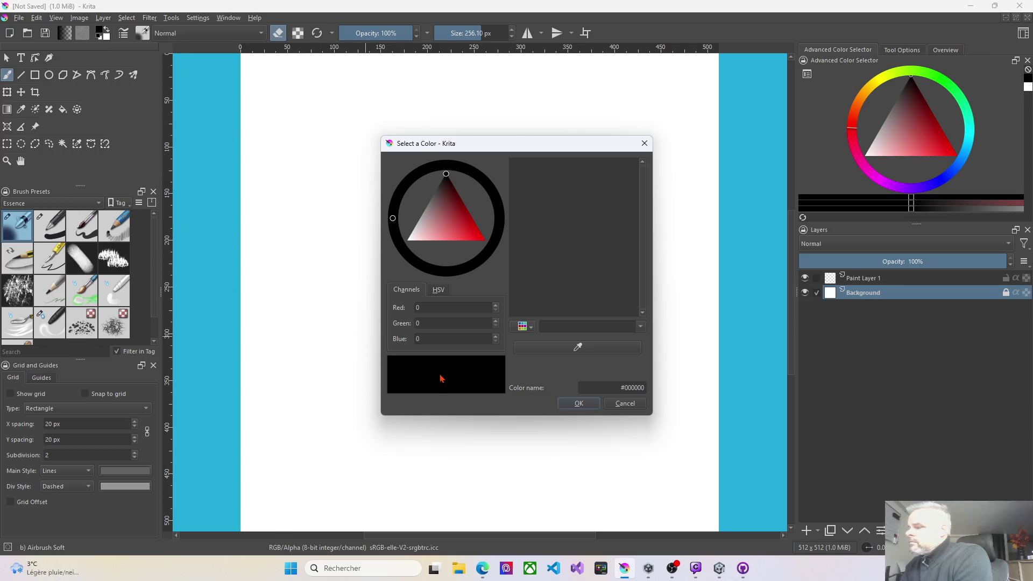
{"action": "left_click", "coordinate": [579, 404]}
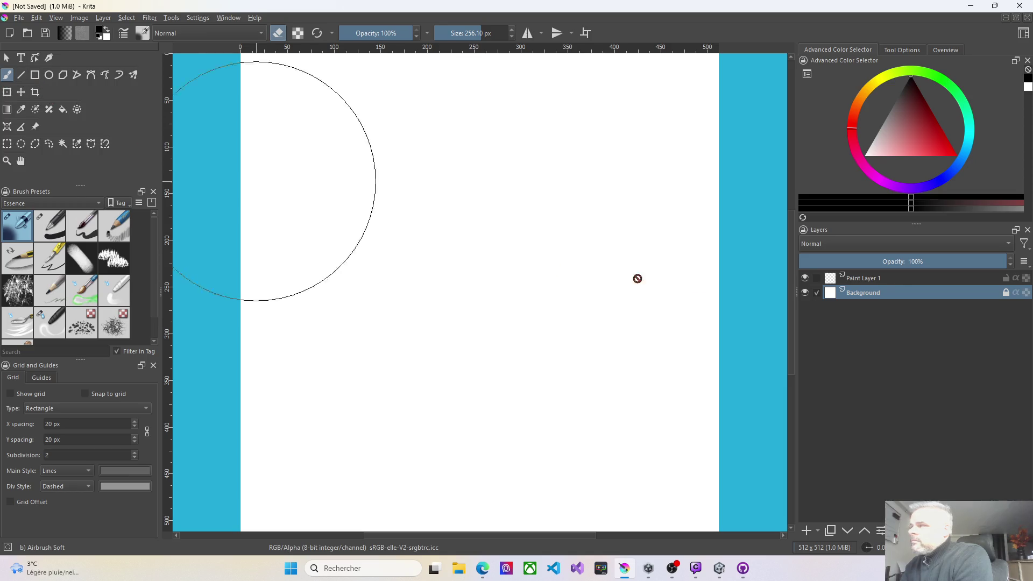
{"action": "left_click", "coordinate": [1006, 294]}
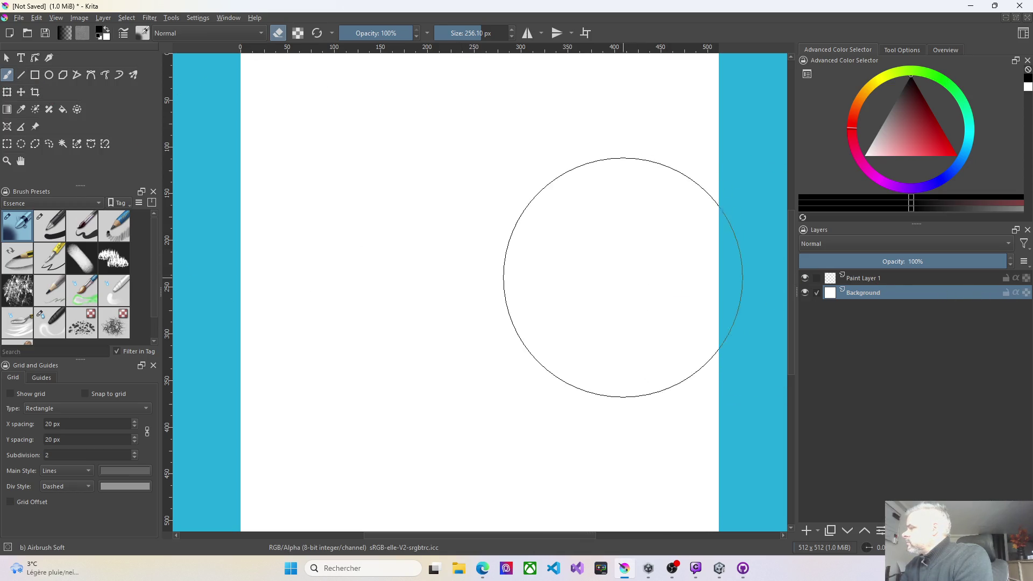
- Paint the whole Background layer solid black using the airbrush and Basic-1 brushes
{"action": "left_click_drag", "start_coordinate": [391, 166], "coordinate": [263, 100]}
{"action": "key", "text": "e"}
{"action": "mouse_move", "coordinate": [396, 84]}
{"action": "left_mouse_down"}
{"action": "mouse_move", "coordinate": [169, 48]}
{"action": "mouse_move", "coordinate": [344, 54]}
{"action": "mouse_move", "coordinate": [258, 146]}
{"action": "mouse_move", "coordinate": [137, 196]}
{"action": "mouse_move", "coordinate": [215, 304]}
{"action": "mouse_move", "coordinate": [450, 477]}
{"action": "mouse_move", "coordinate": [259, 538]}
{"action": "left_mouse_up"}
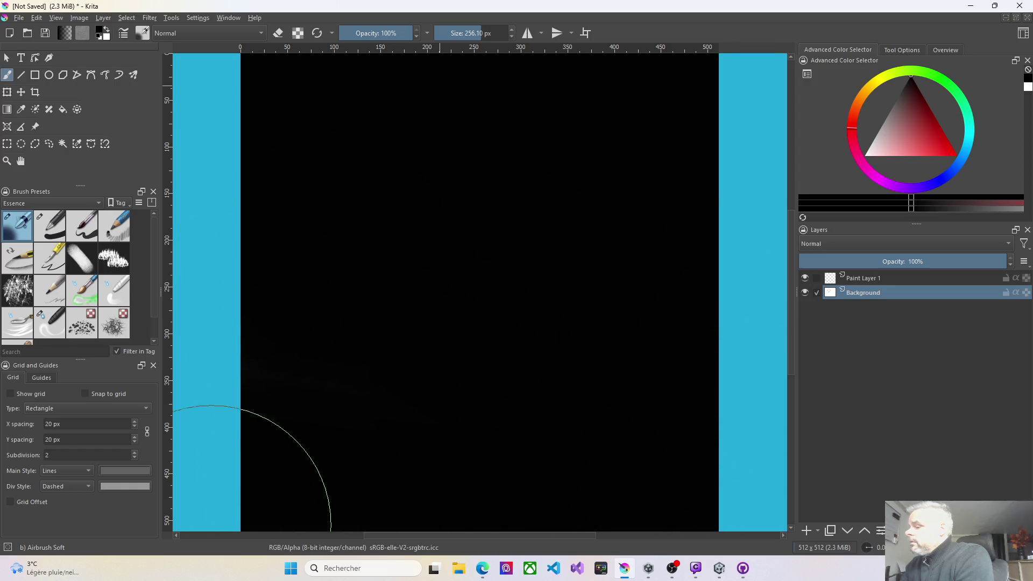
{"action": "left_click_drag", "start_coordinate": [357, 296], "coordinate": [435, 54]}
{"action": "mouse_move", "coordinate": [638, 105]}
{"action": "left_mouse_down"}
{"action": "mouse_move", "coordinate": [642, 187]}
{"action": "mouse_move", "coordinate": [464, 328]}
{"action": "mouse_move", "coordinate": [180, 501]}
{"action": "mouse_move", "coordinate": [377, 1]}
{"action": "left_mouse_up"}
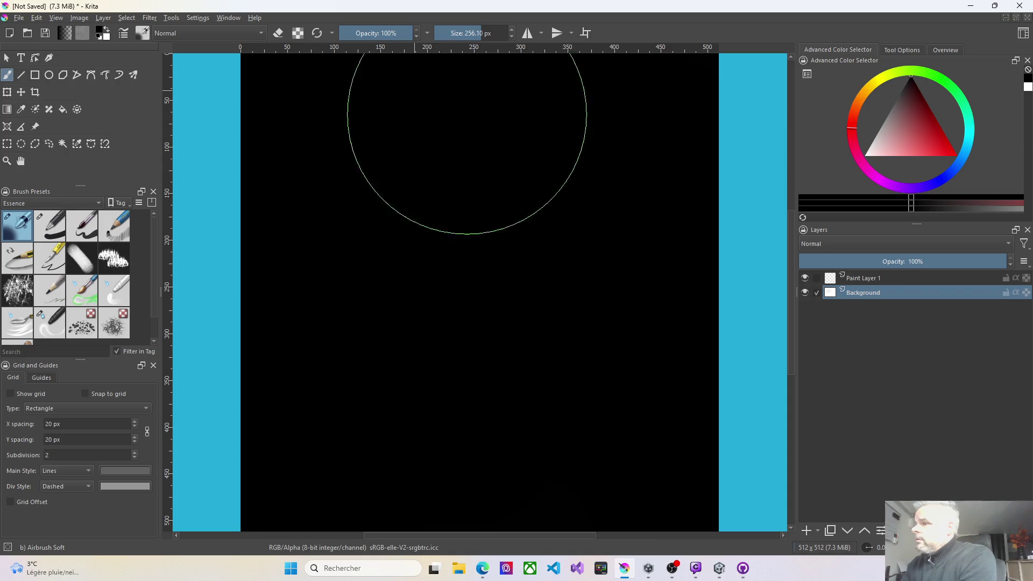
{"action": "left_click", "coordinate": [49, 226]}
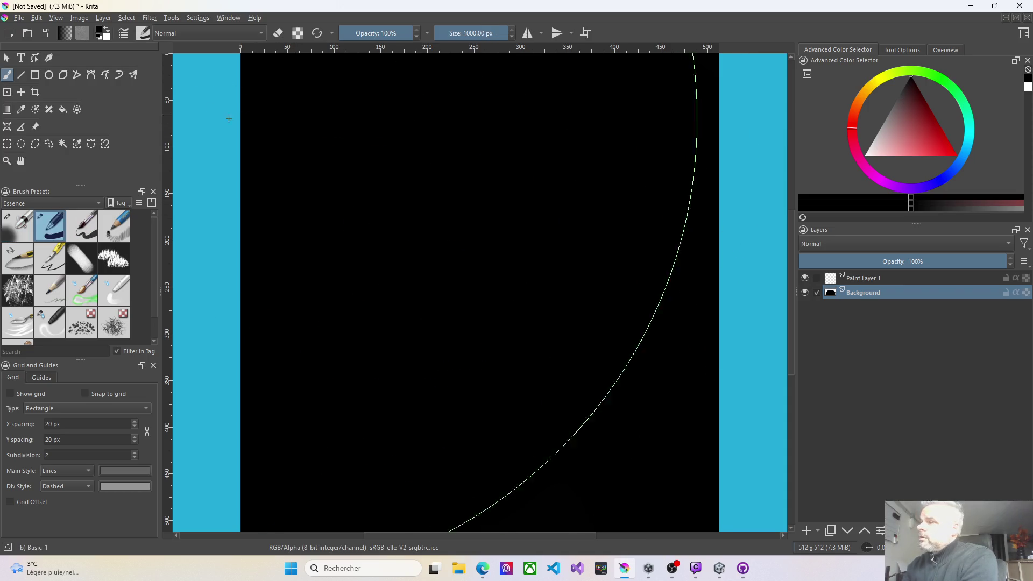
{"action": "mouse_move", "coordinate": [246, 171]}
{"action": "left_mouse_down"}
{"action": "mouse_move", "coordinate": [576, 283]}
{"action": "mouse_move", "coordinate": [645, 485]}
{"action": "mouse_move", "coordinate": [646, 362]}
{"action": "mouse_move", "coordinate": [180, 253]}
{"action": "left_mouse_up"}
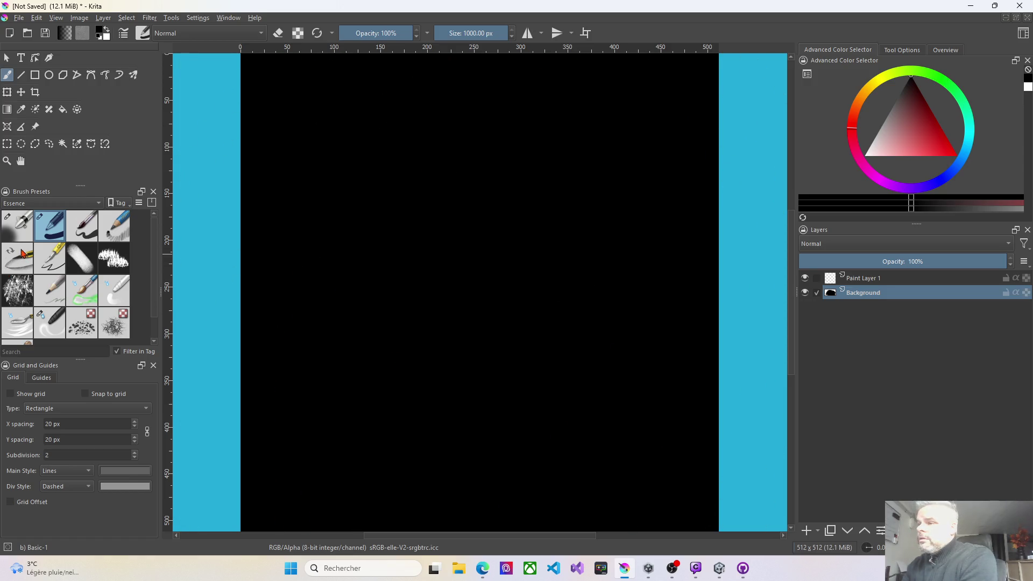
{"action": "left_click", "coordinate": [17, 233]}
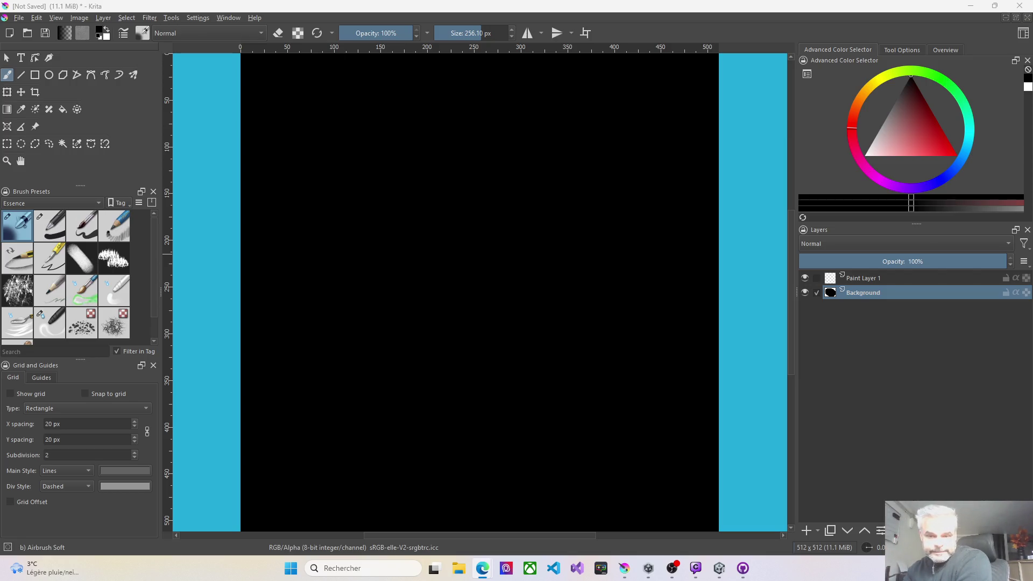
- Switch to the Gradient tool and bring up the gradient presets list
{"action": "left_click", "coordinate": [14, 110]}
{"action": "left_click", "coordinate": [482, 568]}
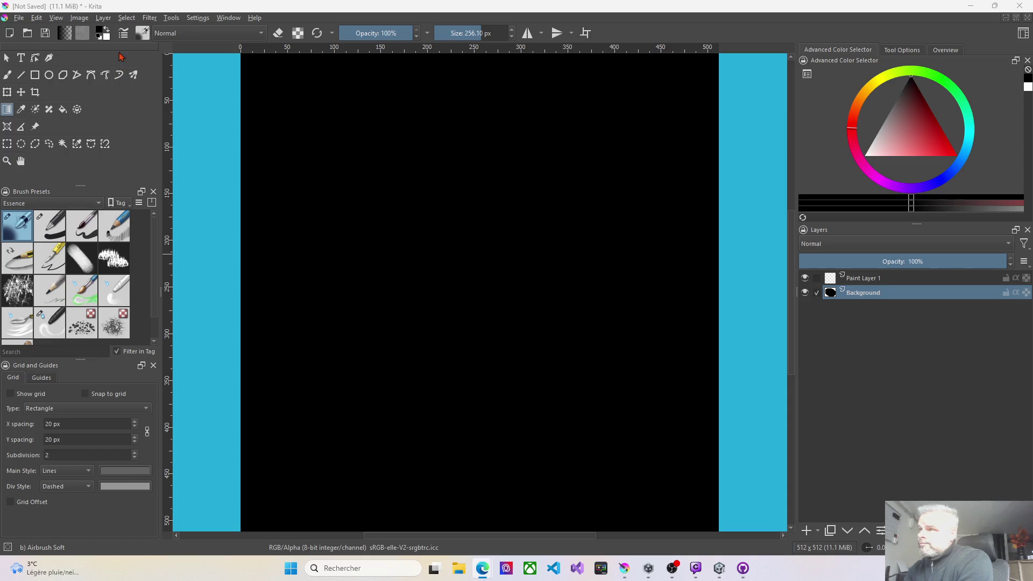
{"action": "left_click", "coordinate": [67, 36]}
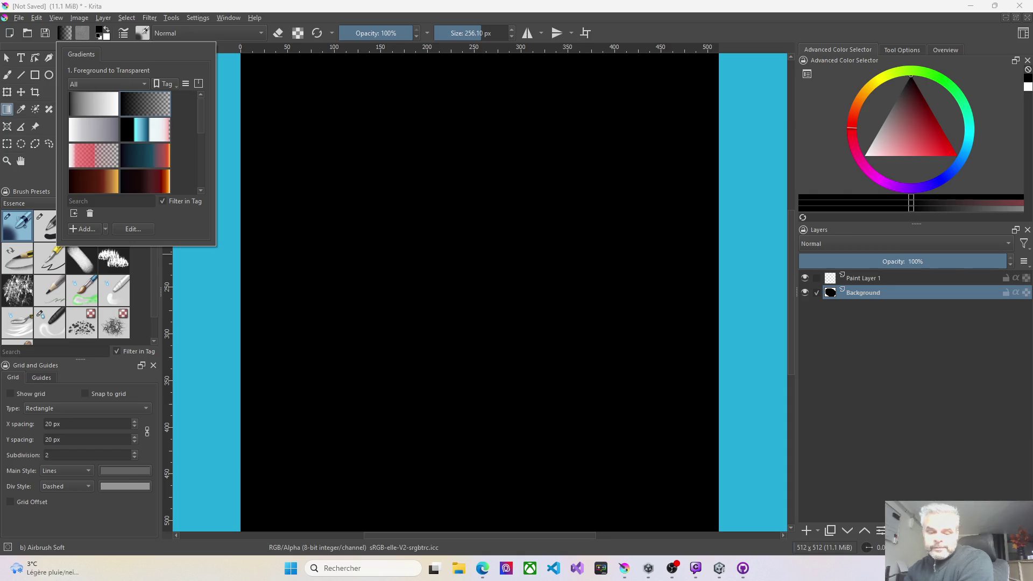
- Browse the gradient swatches and open '1. Foreground to Transparent' in the gradient editor
{"action": "key", "text": "Escape"}
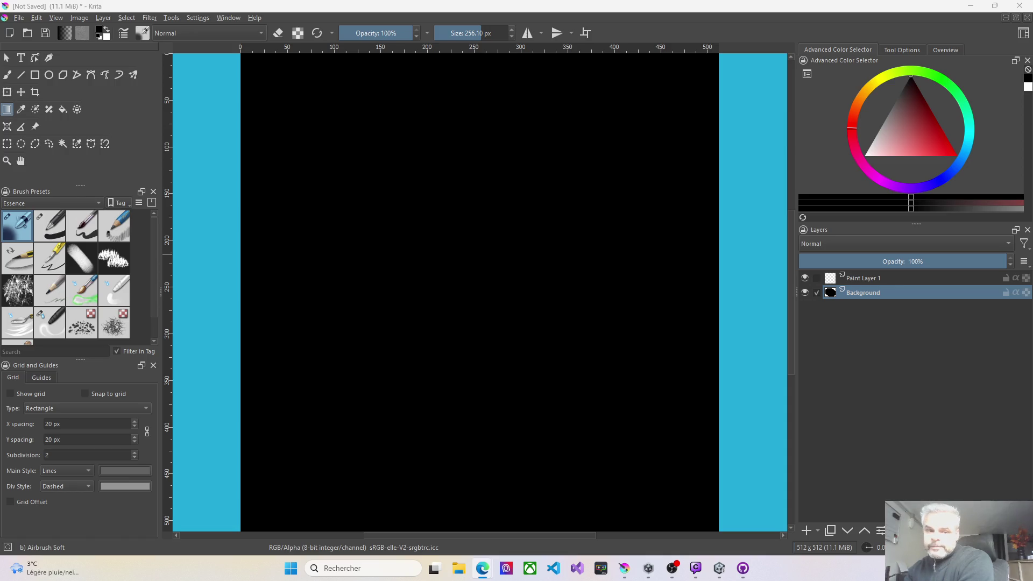
{"action": "left_click", "coordinate": [65, 33]}
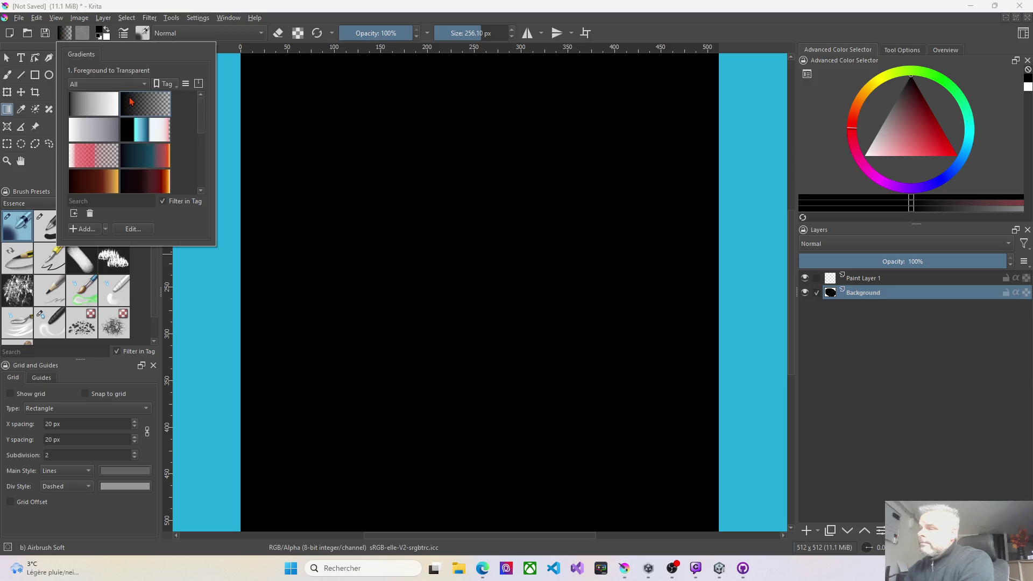
{"action": "scroll", "coordinate": [145, 162], "scroll_direction": "down", "scroll_amount": 1}
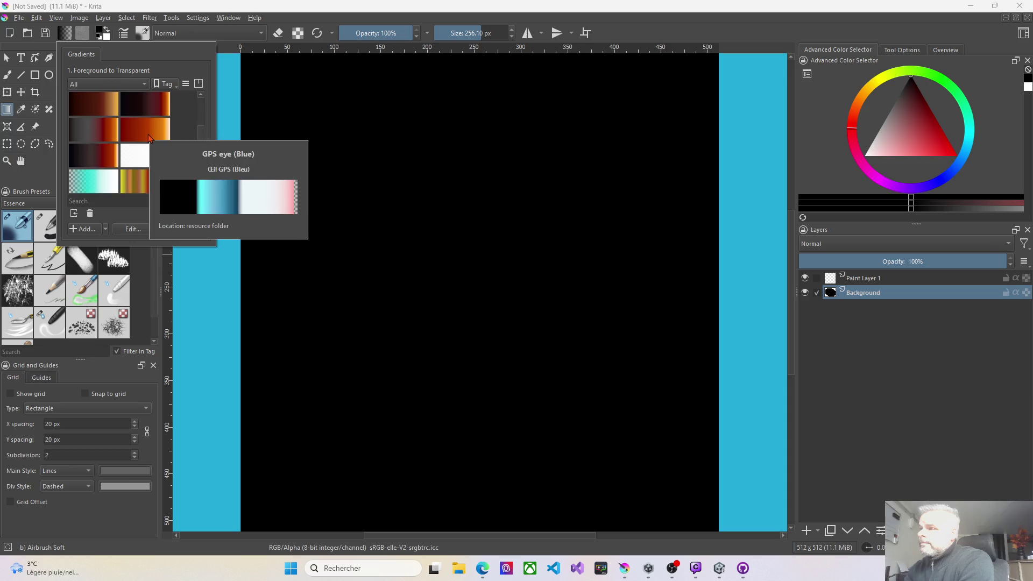
{"action": "scroll", "coordinate": [154, 185], "scroll_direction": "down", "scroll_amount": 1}
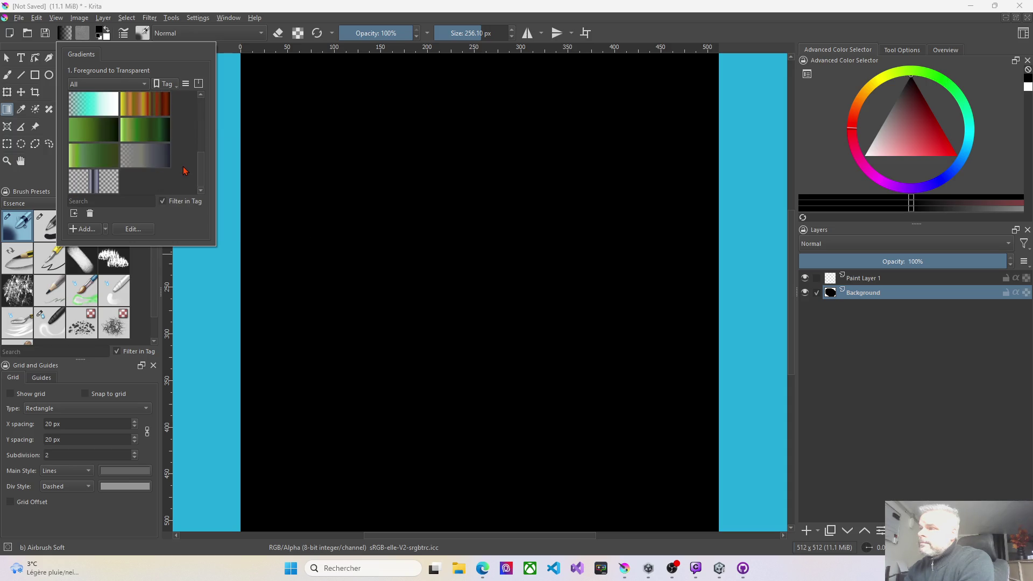
{"action": "scroll", "coordinate": [183, 171], "scroll_direction": "up", "scroll_amount": 1}
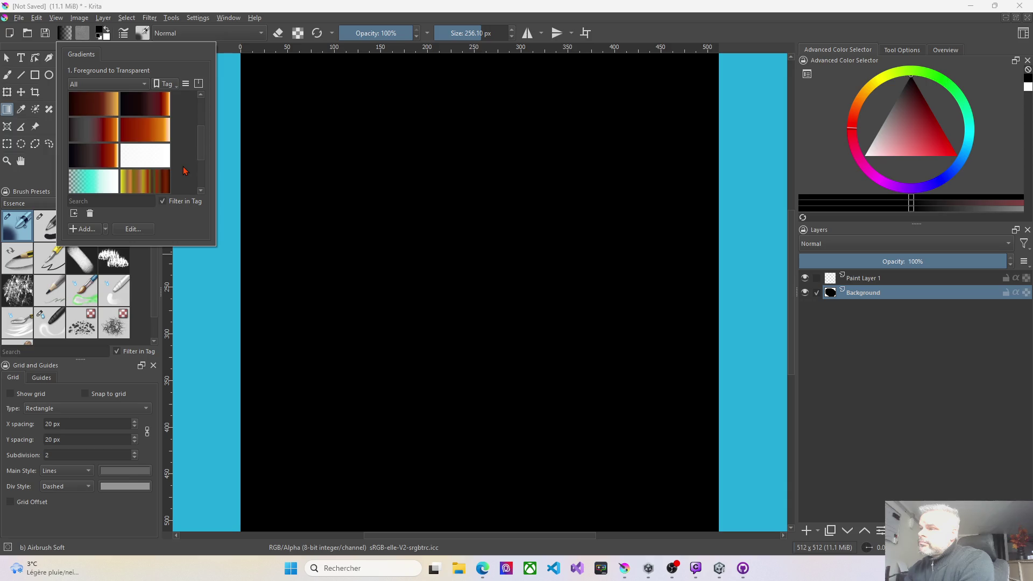
{"action": "scroll", "coordinate": [183, 170], "scroll_direction": "up", "scroll_amount": 1}
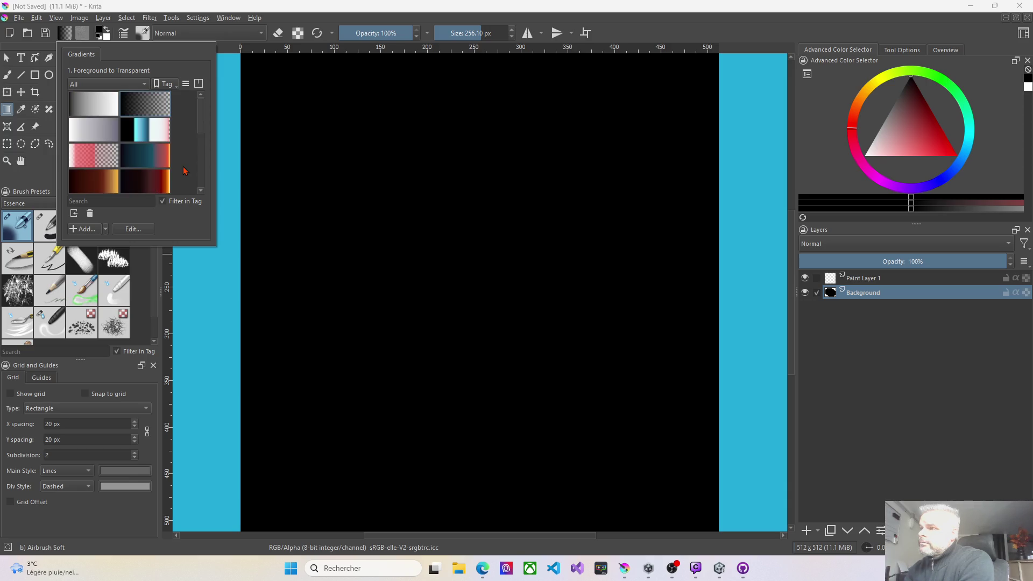
{"action": "scroll", "coordinate": [183, 170], "scroll_direction": "down", "scroll_amount": 1}
{"action": "scroll", "coordinate": [183, 171], "scroll_direction": "up", "scroll_amount": 1}
{"action": "scroll", "coordinate": [183, 171], "scroll_direction": "down", "scroll_amount": 2}
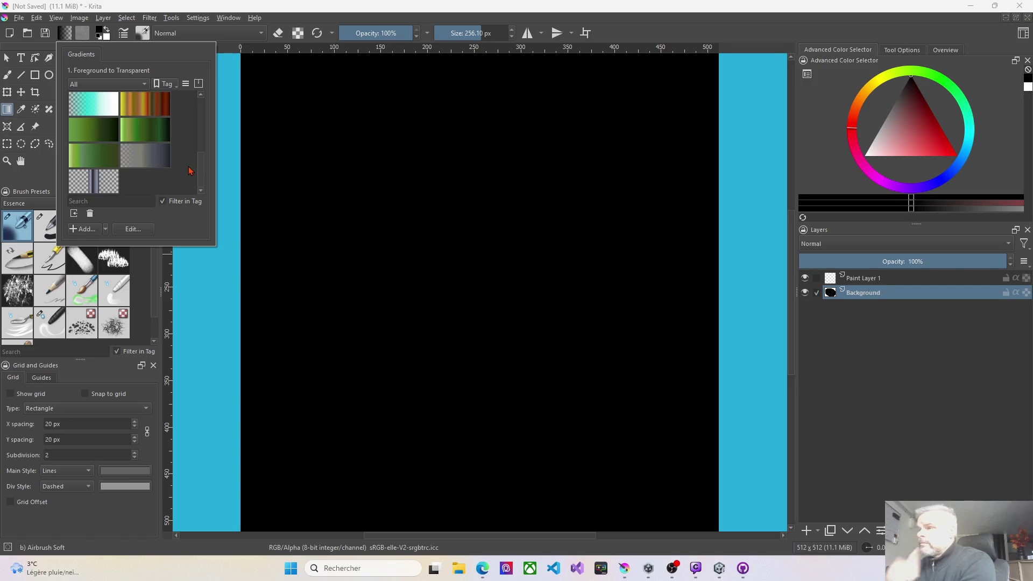
{"action": "scroll", "coordinate": [188, 171], "scroll_direction": "up", "scroll_amount": 3}
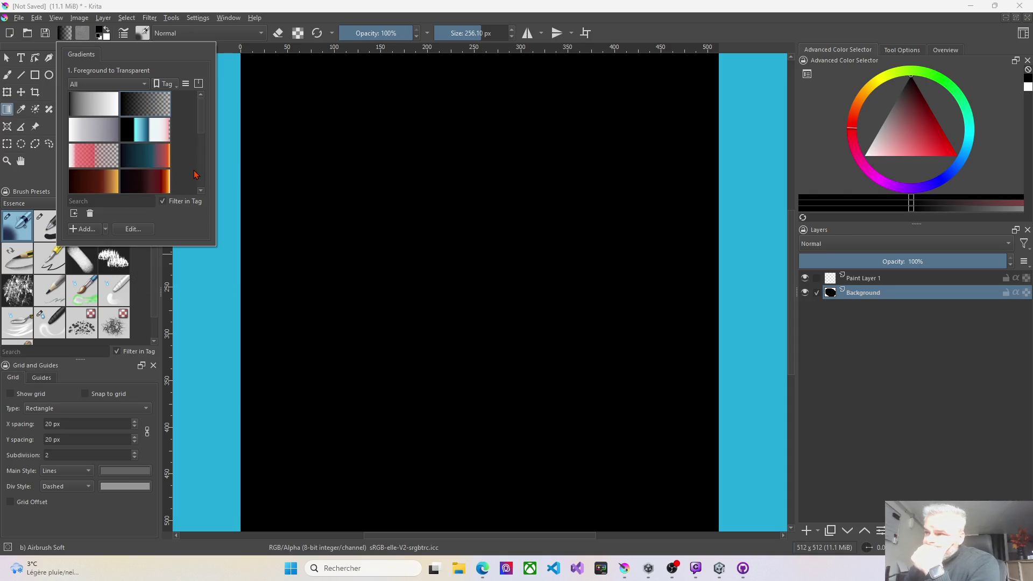
{"action": "scroll", "coordinate": [195, 175], "scroll_direction": "down", "scroll_amount": 3}
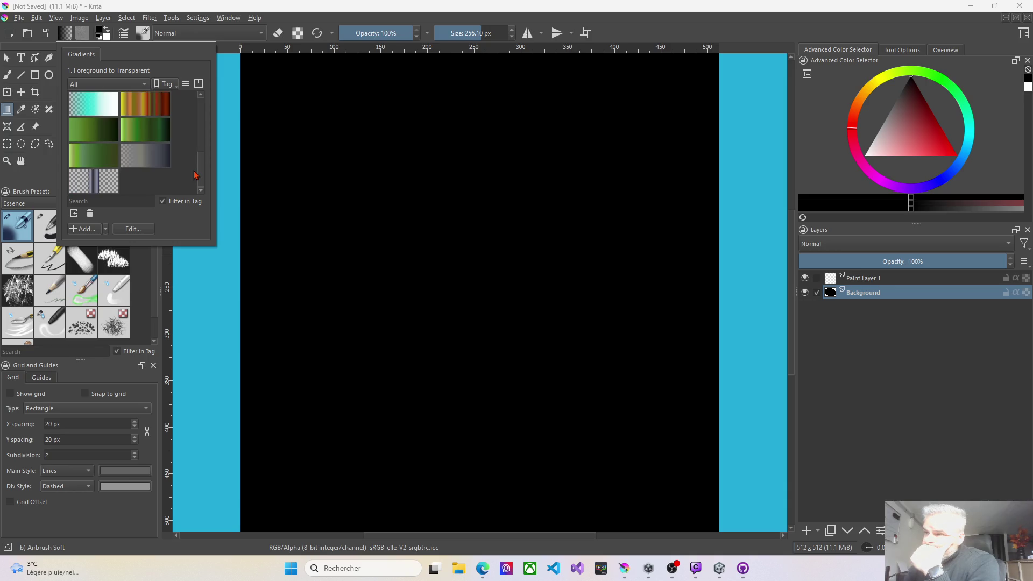
{"action": "scroll", "coordinate": [195, 174], "scroll_direction": "up", "scroll_amount": 3}
{"action": "scroll", "coordinate": [195, 175], "scroll_direction": "down", "scroll_amount": 3}
{"action": "scroll", "coordinate": [196, 175], "scroll_direction": "up", "scroll_amount": 3}
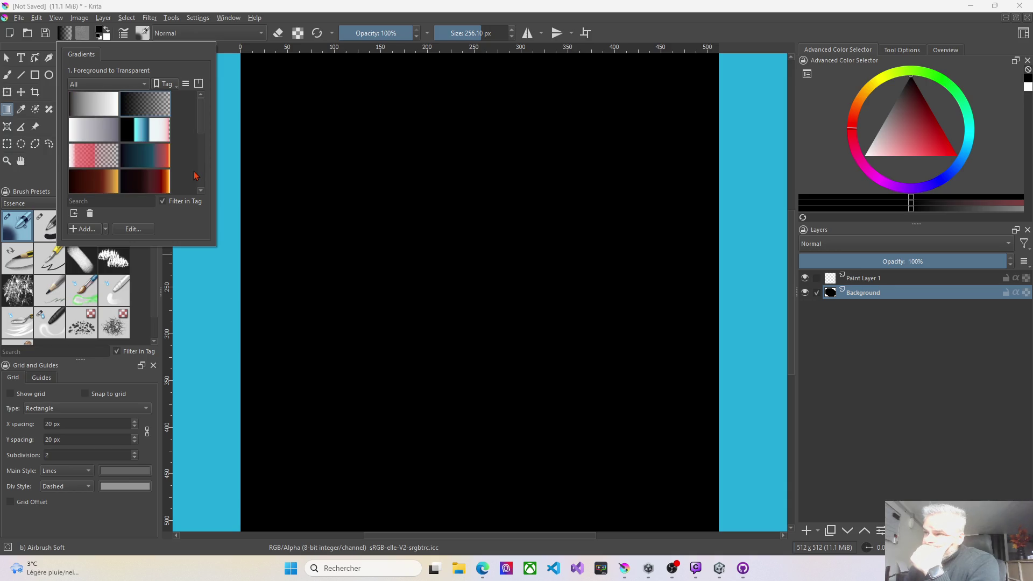
{"action": "mouse_move", "coordinate": [152, 112]}
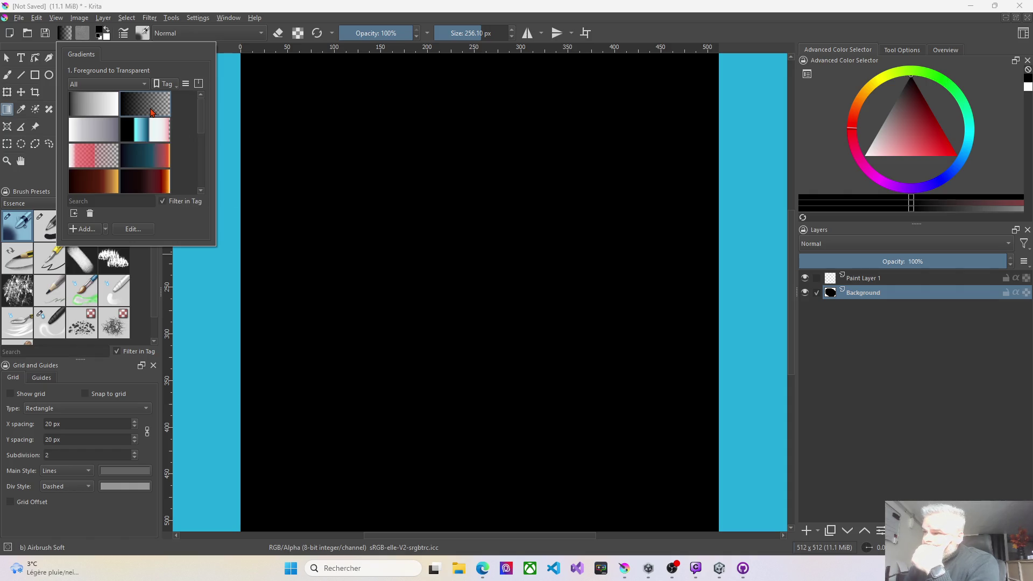
{"action": "left_click", "coordinate": [147, 231]}
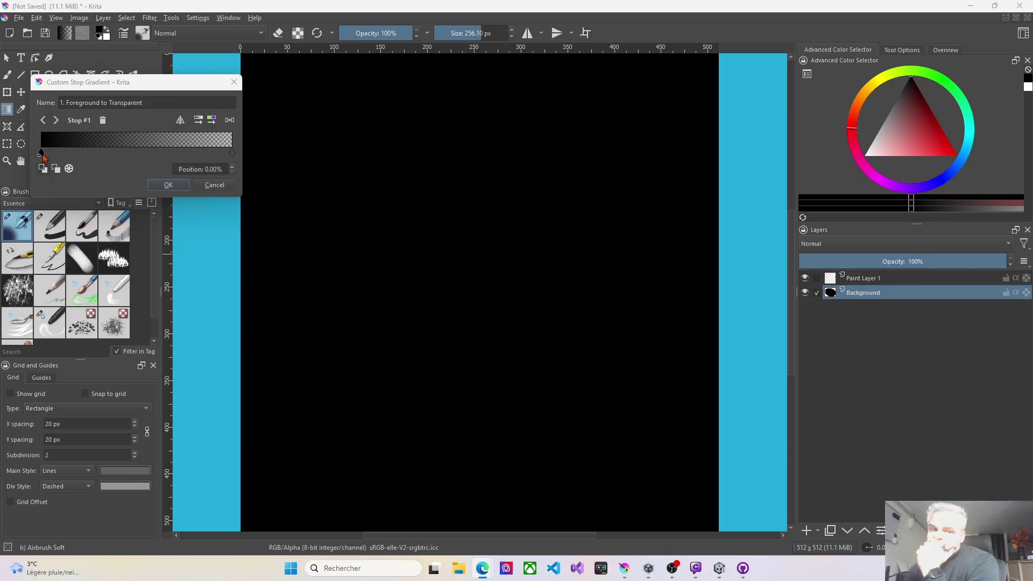
- Move the first stop to 18.59%, make it white #ffffff, and add a middle stop
{"action": "left_click_drag", "start_coordinate": [42, 155], "coordinate": [76, 154]}
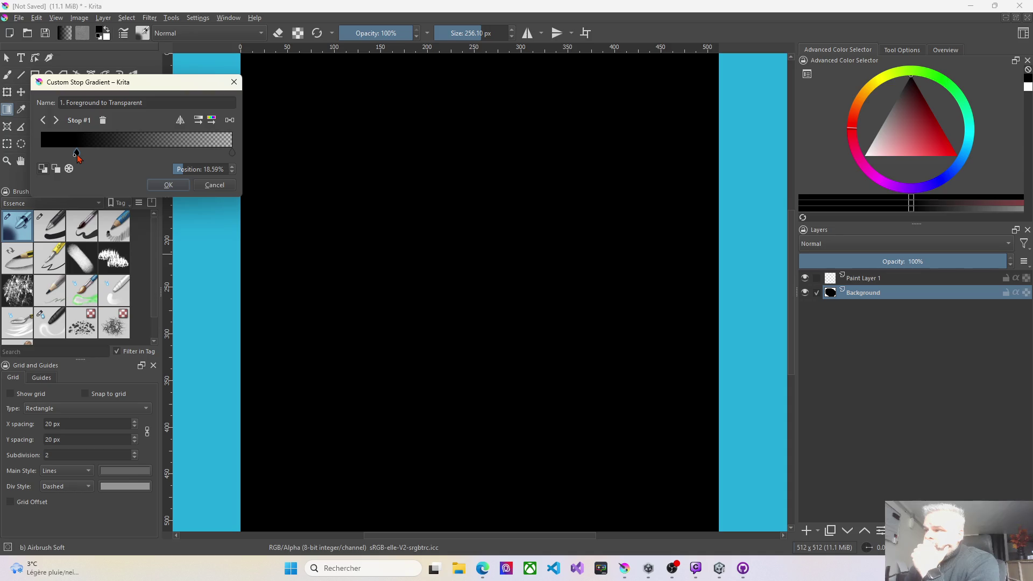
{"action": "double_click", "coordinate": [76, 155]}
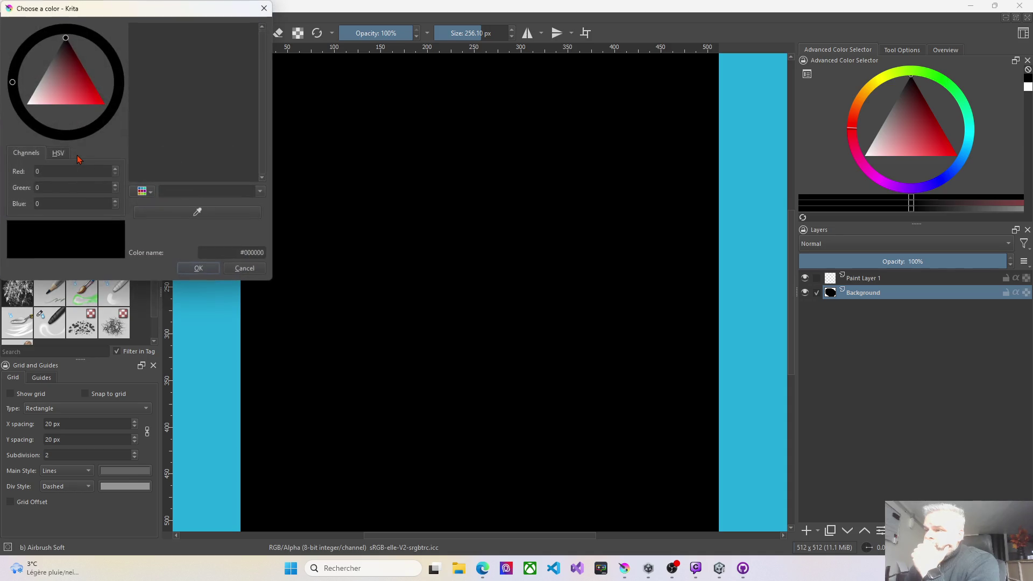
{"action": "left_click", "coordinate": [36, 101]}
{"action": "left_click_drag", "start_coordinate": [38, 104], "coordinate": [27, 103]}
{"action": "left_click", "coordinate": [196, 270]}
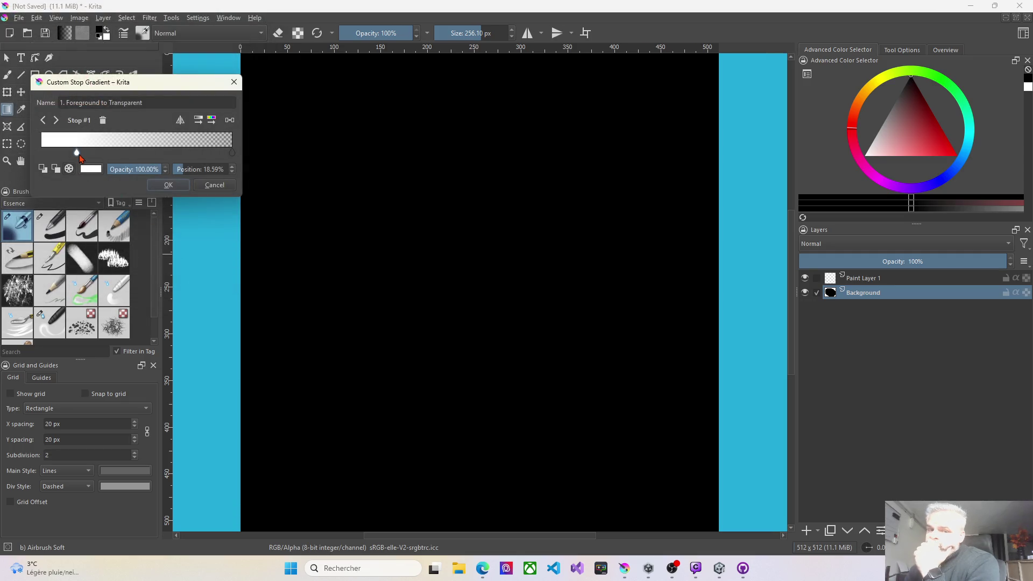
{"action": "left_click", "coordinate": [120, 153]}
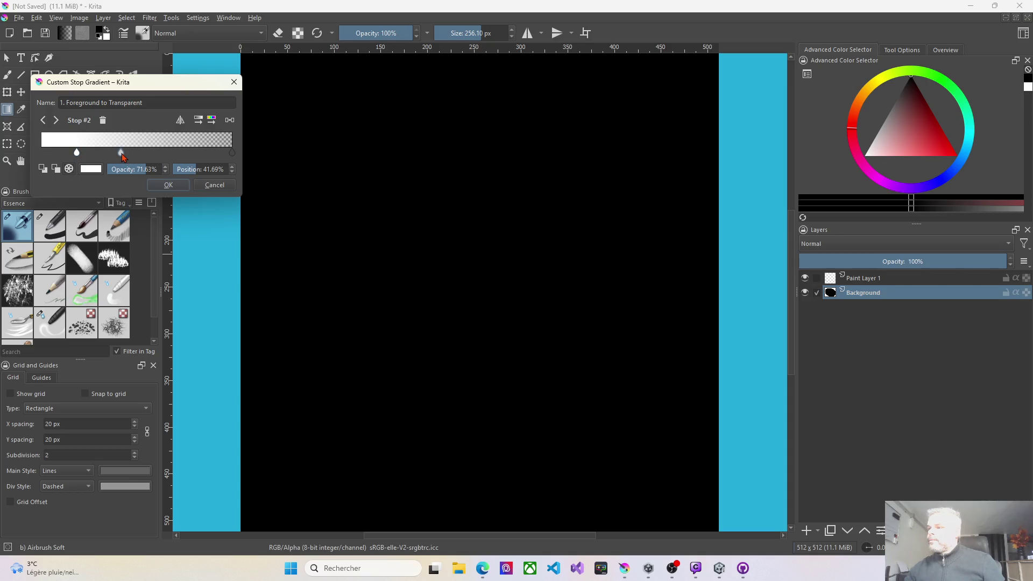
- Give the second stop full opacity, then move stop #1 to 0% at 0% opacity
{"action": "mouse_move", "coordinate": [122, 156]}
{"action": "left_mouse_down"}
{"action": "mouse_move", "coordinate": [151, 156]}
{"action": "mouse_move", "coordinate": [134, 158]}
{"action": "left_mouse_up"}
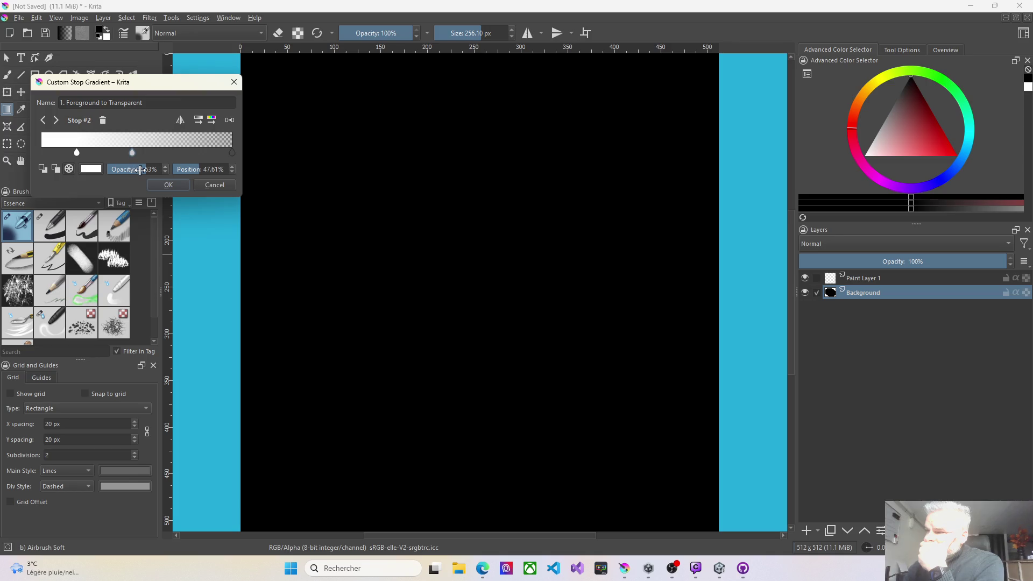
{"action": "left_click", "coordinate": [161, 169]}
{"action": "mouse_move", "coordinate": [132, 153]}
{"action": "left_mouse_down"}
{"action": "mouse_move", "coordinate": [74, 152]}
{"action": "mouse_move", "coordinate": [82, 152]}
{"action": "left_mouse_up"}
{"action": "left_click", "coordinate": [80, 153]}
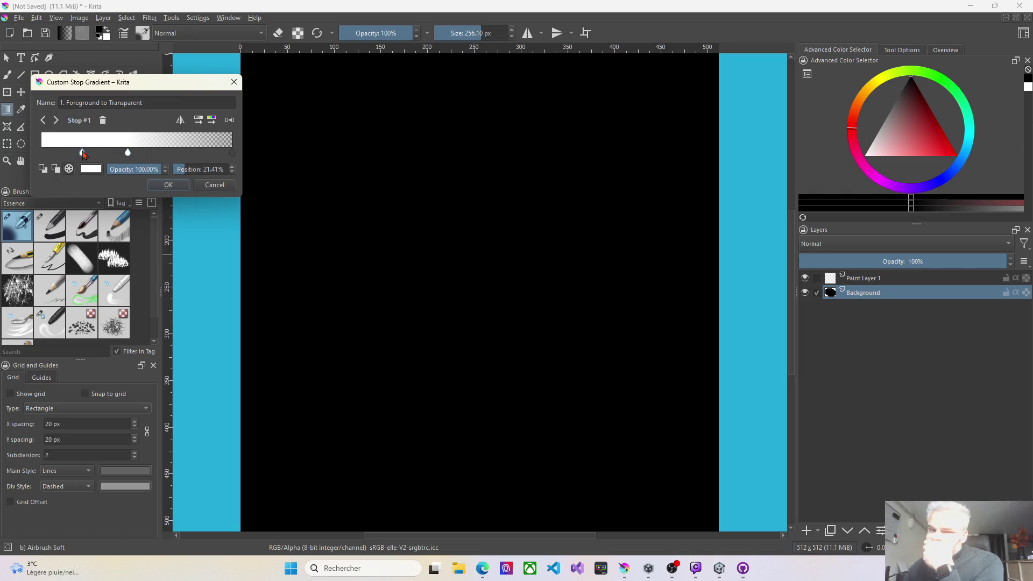
{"action": "mouse_move", "coordinate": [82, 152]}
{"action": "left_mouse_down"}
{"action": "mouse_move", "coordinate": [41, 156]}
{"action": "mouse_move", "coordinate": [191, 154]}
{"action": "mouse_move", "coordinate": [30, 154]}
{"action": "left_mouse_up"}
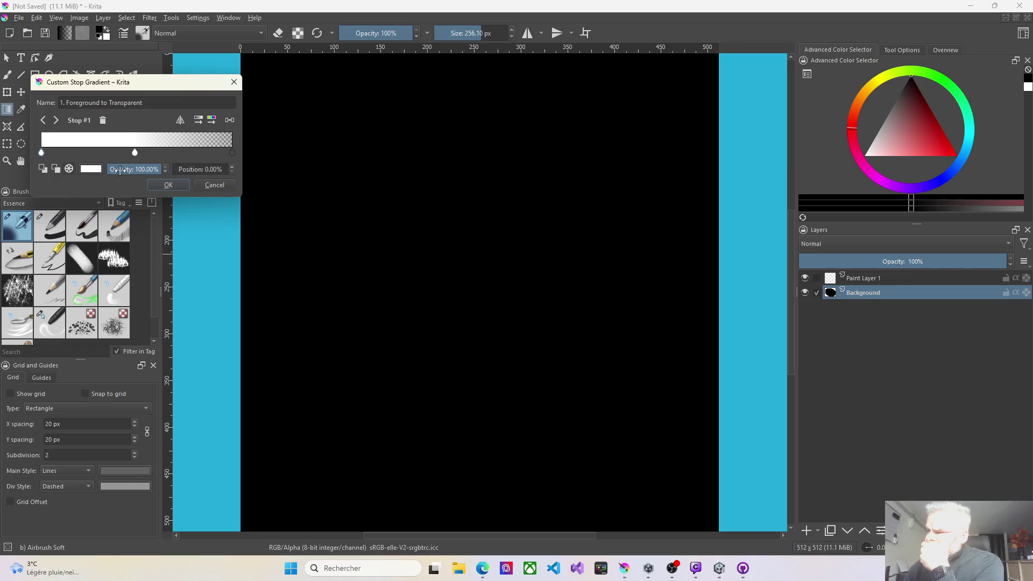
{"action": "mouse_move", "coordinate": [130, 171]}
{"action": "left_mouse_down"}
{"action": "mouse_move", "coordinate": [137, 161]}
{"action": "mouse_move", "coordinate": [78, 153]}
{"action": "left_mouse_up"}
- Add a third white stop around 45.63% with 100% opacity
{"action": "left_click", "coordinate": [127, 154]}
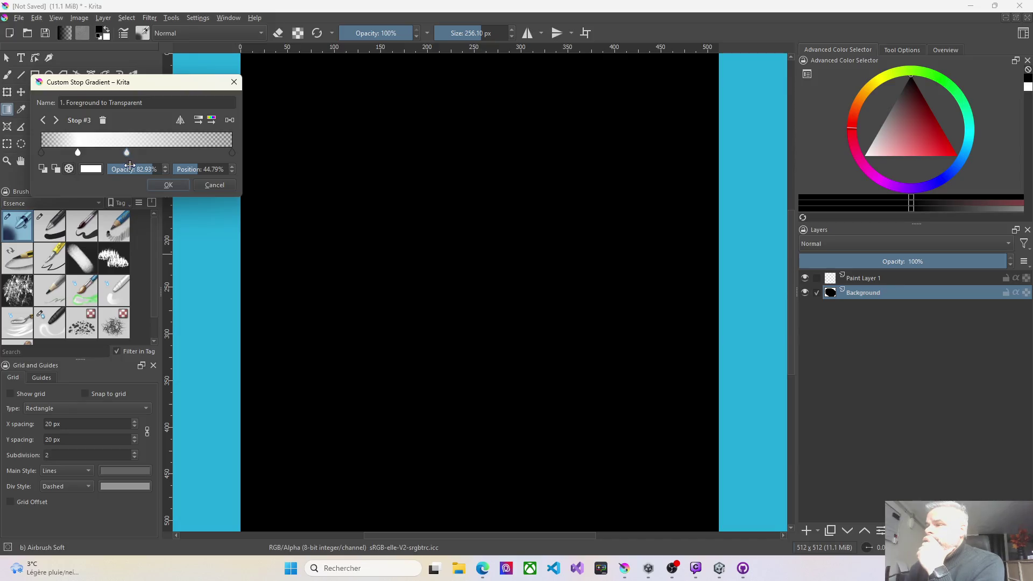
{"action": "left_click_drag", "start_coordinate": [141, 169], "coordinate": [163, 169]}
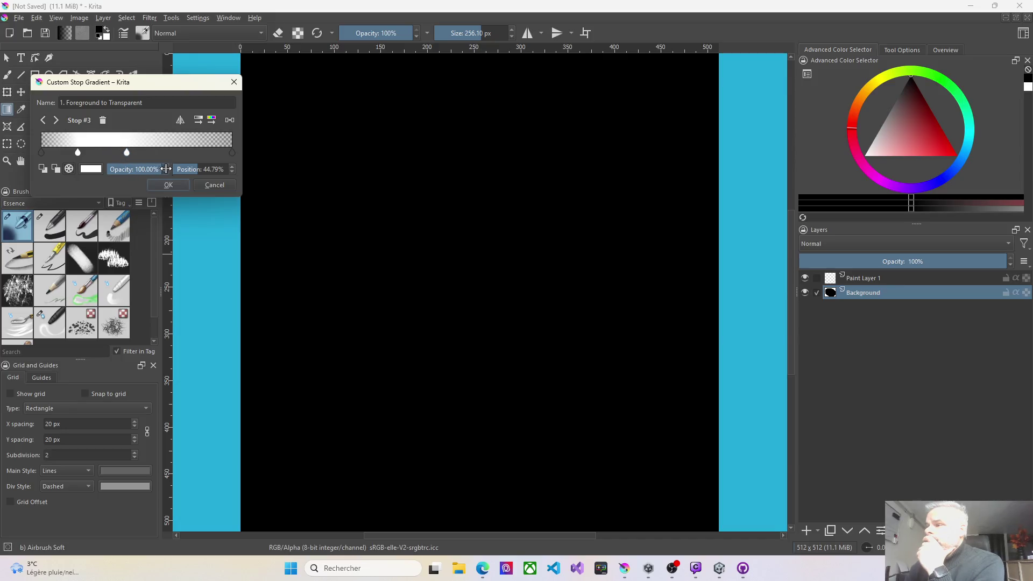
{"action": "left_click_drag", "start_coordinate": [78, 153], "coordinate": [128, 154]}
{"action": "left_click", "coordinate": [127, 154]}
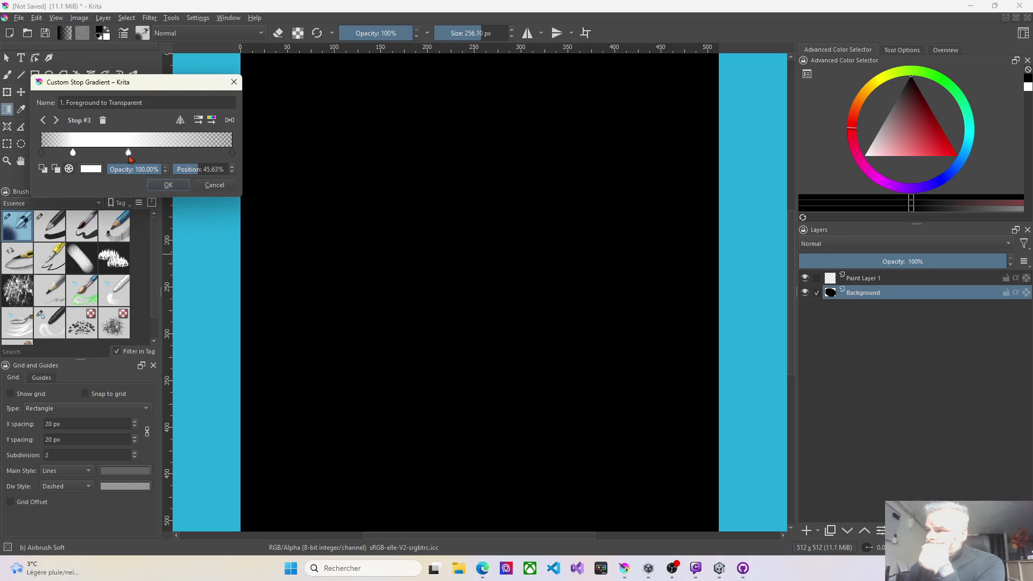
- Lower the middle stop's opacity to about 67.33%, select stop #2, and confirm the gradient
{"action": "left_click", "coordinate": [144, 170]}
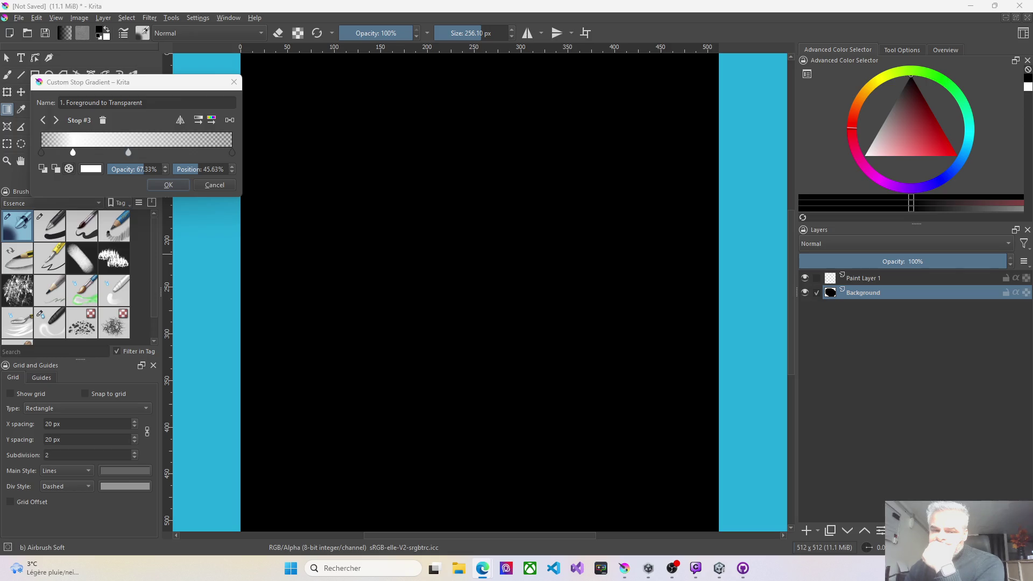
{"action": "left_click", "coordinate": [73, 151]}
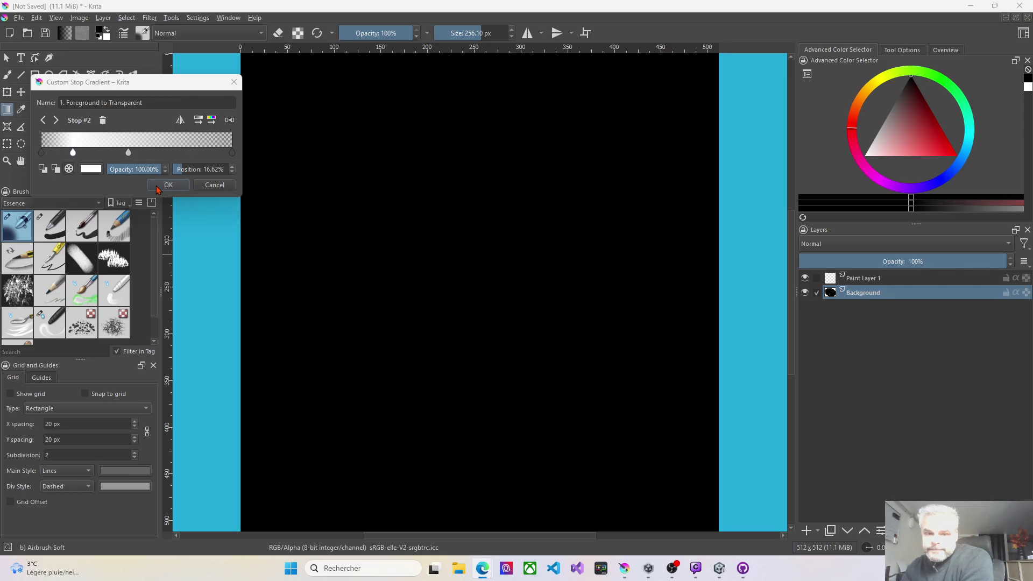
{"action": "left_click", "coordinate": [161, 185]}
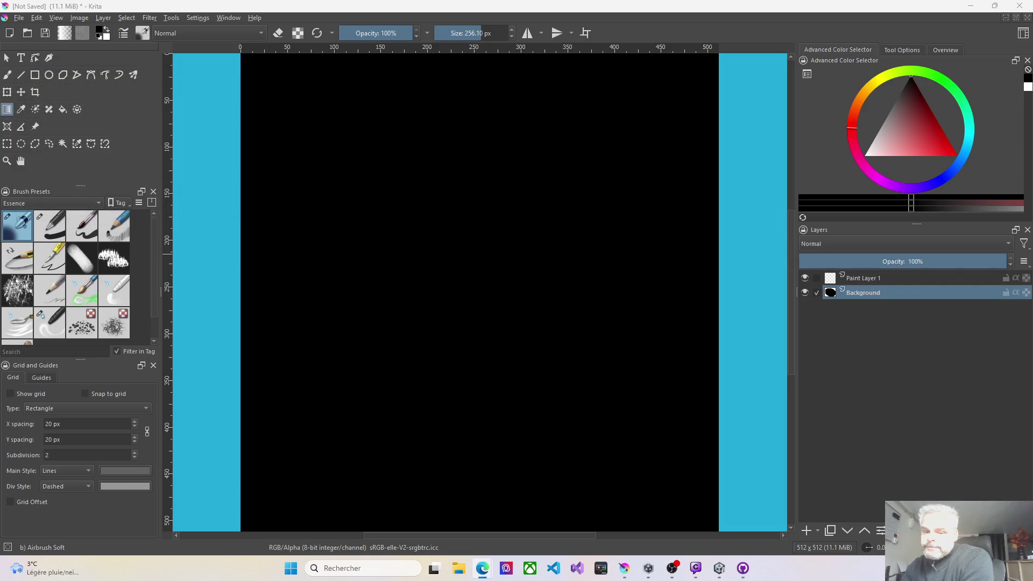
- Choose the Basic-1 brush preset and shrink its size to 68.31 px
{"action": "key", "text": "1"}
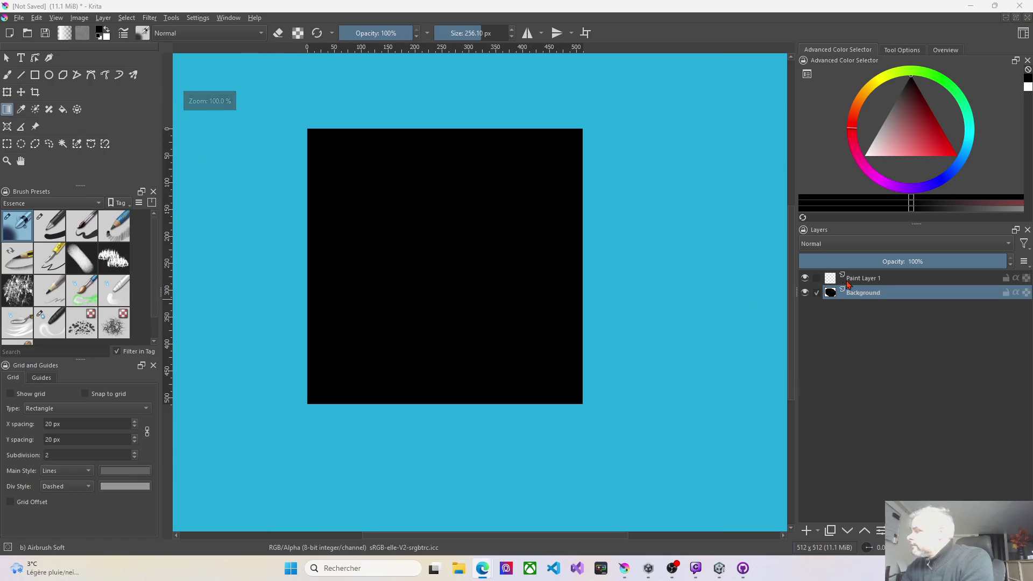
{"action": "left_click", "coordinate": [853, 280]}
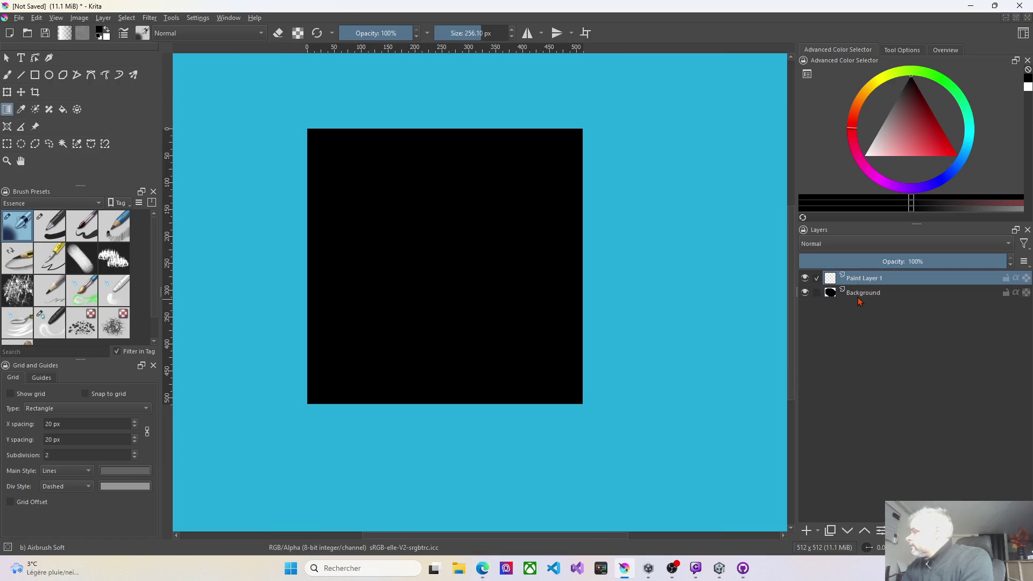
{"action": "left_click", "coordinate": [852, 294]}
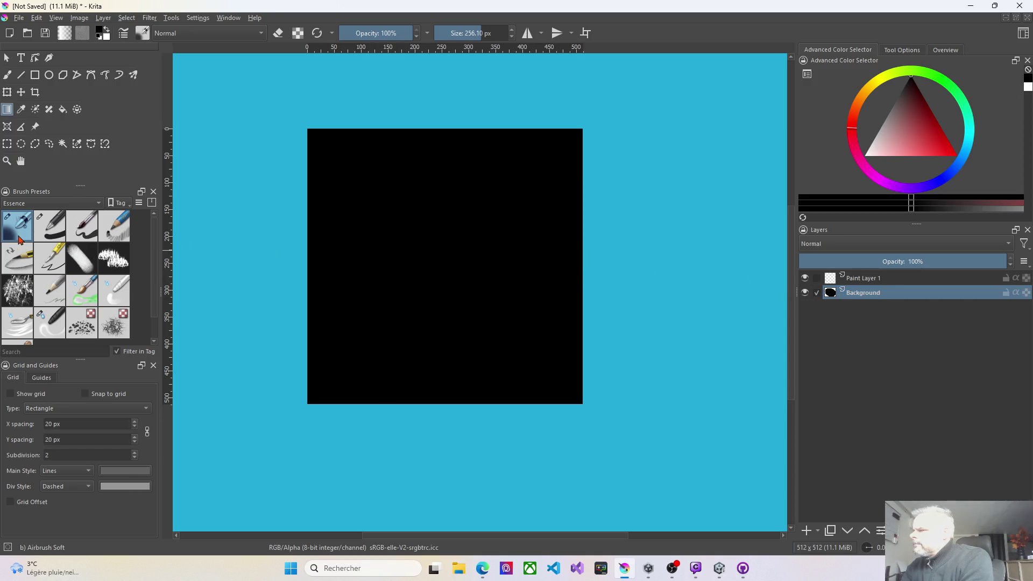
{"action": "left_click", "coordinate": [45, 232]}
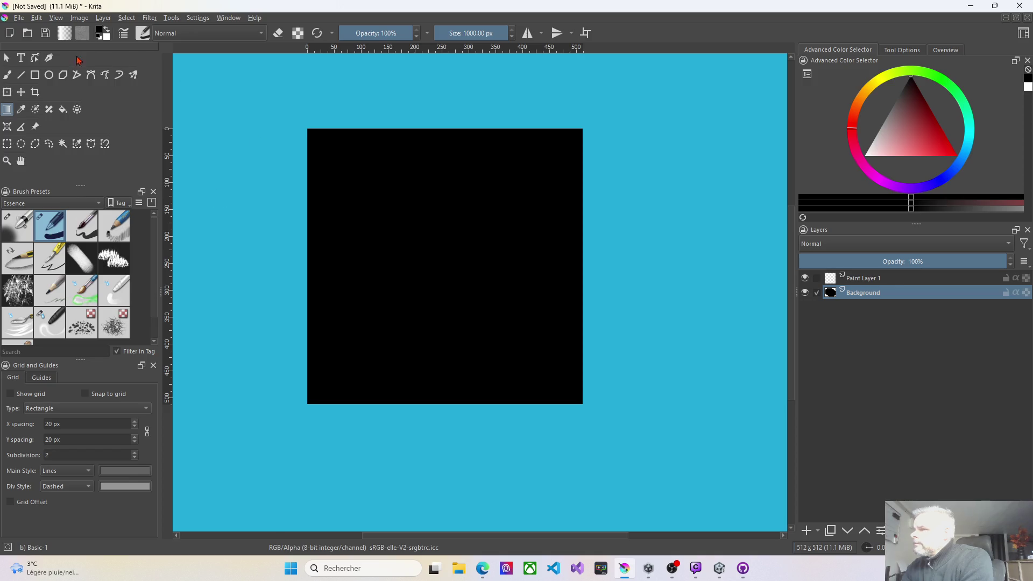
{"action": "left_click", "coordinate": [7, 75]}
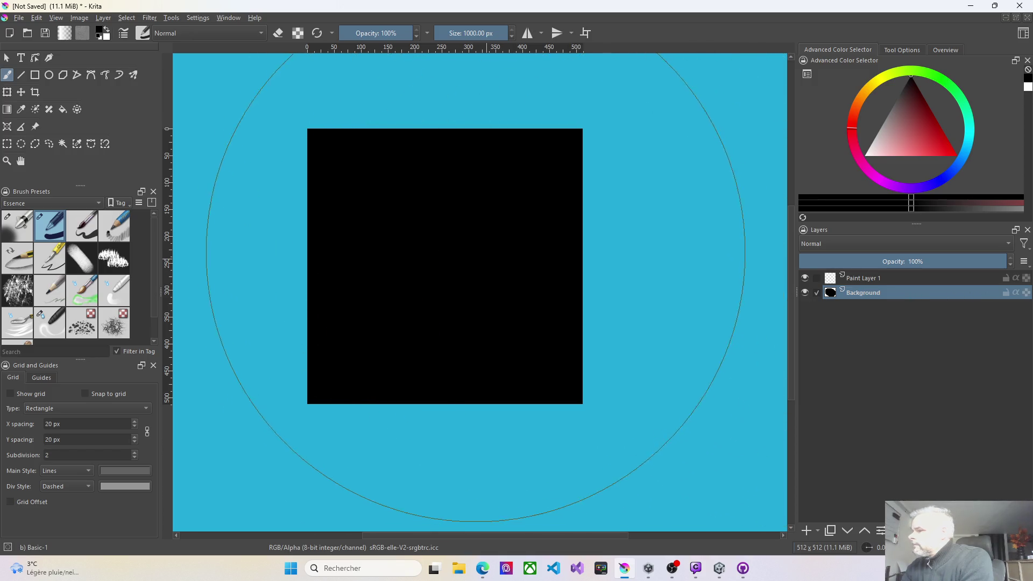
{"action": "left_click_drag", "start_coordinate": [491, 33], "coordinate": [464, 34]}
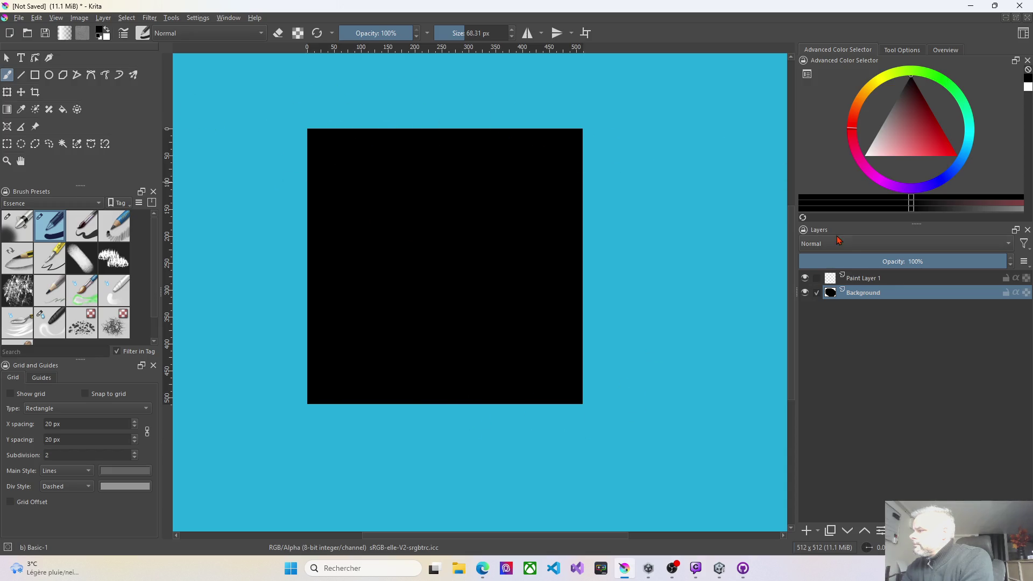
- Select Paint Layer 1 and switch back to the Gradient tool with the edited gradient
{"action": "left_click", "coordinate": [859, 280]}
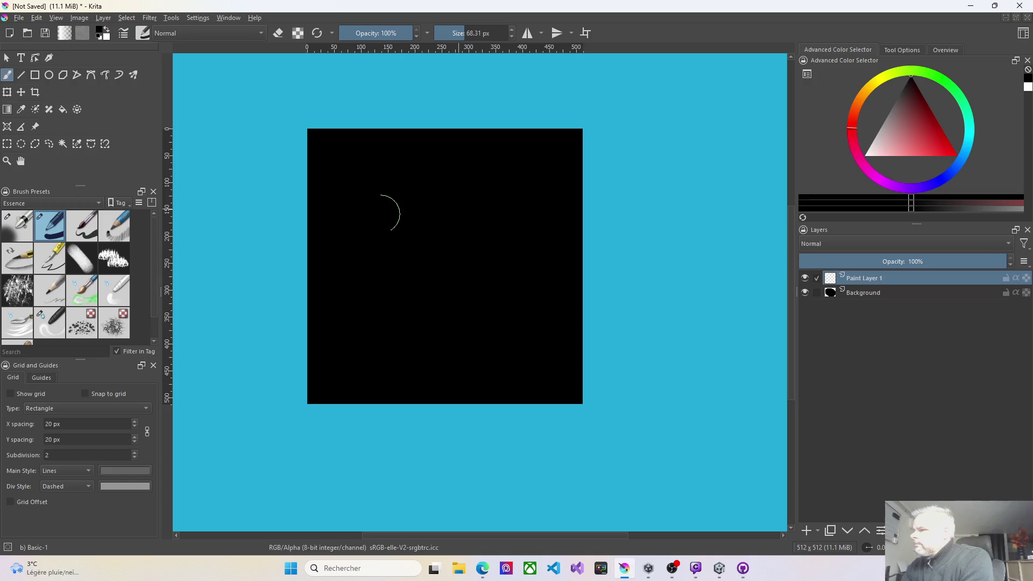
{"action": "left_click", "coordinate": [7, 113]}
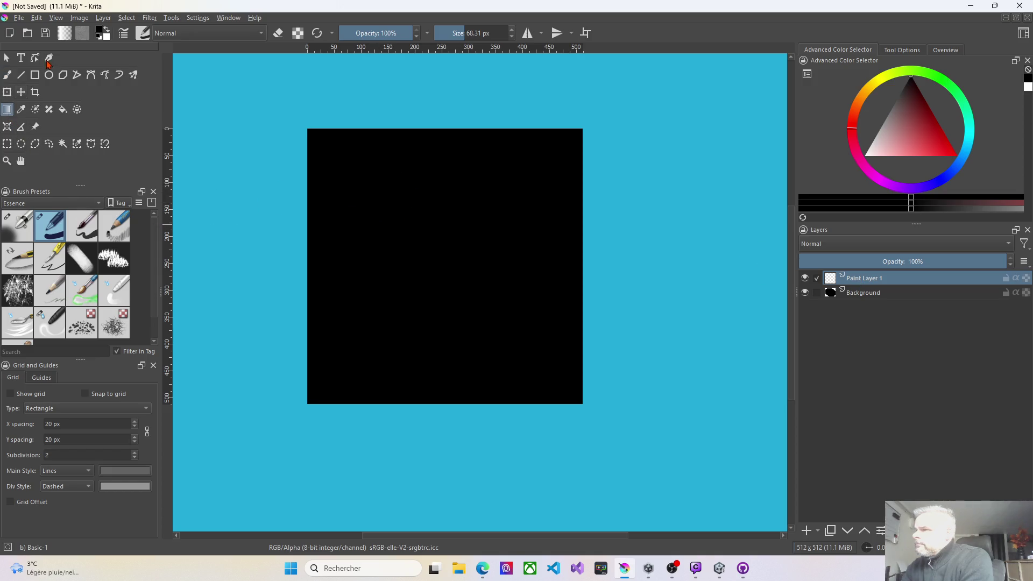
{"action": "left_click", "coordinate": [63, 34]}
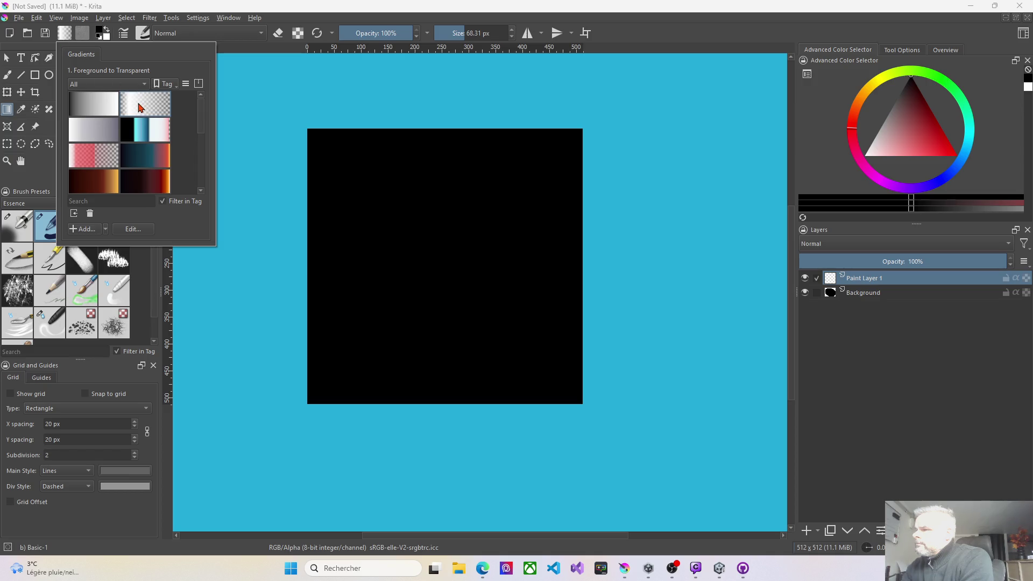
{"action": "left_click", "coordinate": [259, 92]}
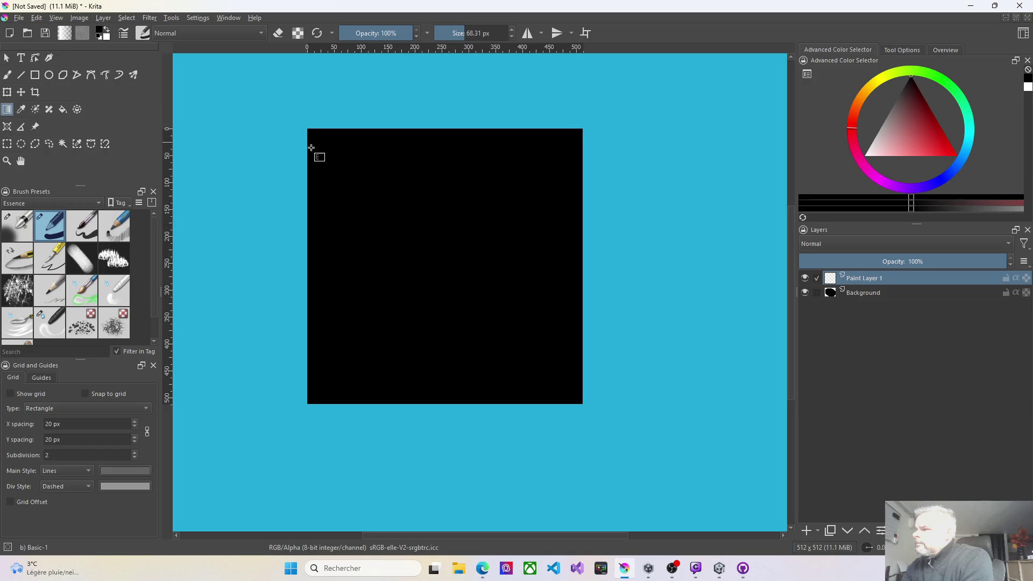
- Draw a left-to-right gradient across the black square, leaving a white band near its left edge
{"action": "scroll", "coordinate": [304, 140], "scroll_direction": "up", "scroll_amount": 1}
{"action": "scroll", "coordinate": [312, 126], "scroll_direction": "up", "scroll_amount": 1}
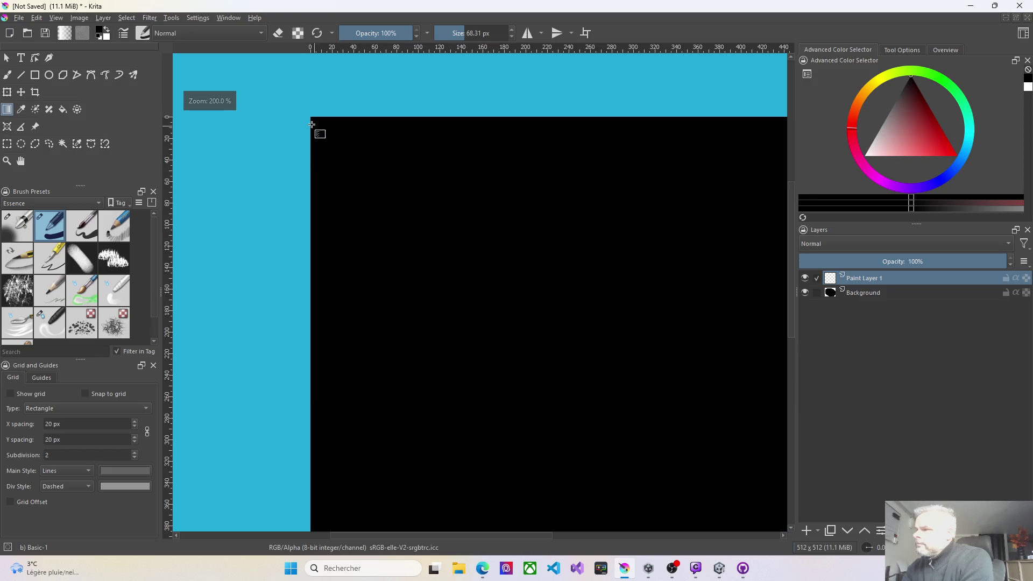
{"action": "scroll", "coordinate": [376, 161], "scroll_direction": "down", "scroll_amount": 2}
{"action": "left_click_drag", "start_coordinate": [496, 205], "coordinate": [420, 210]}
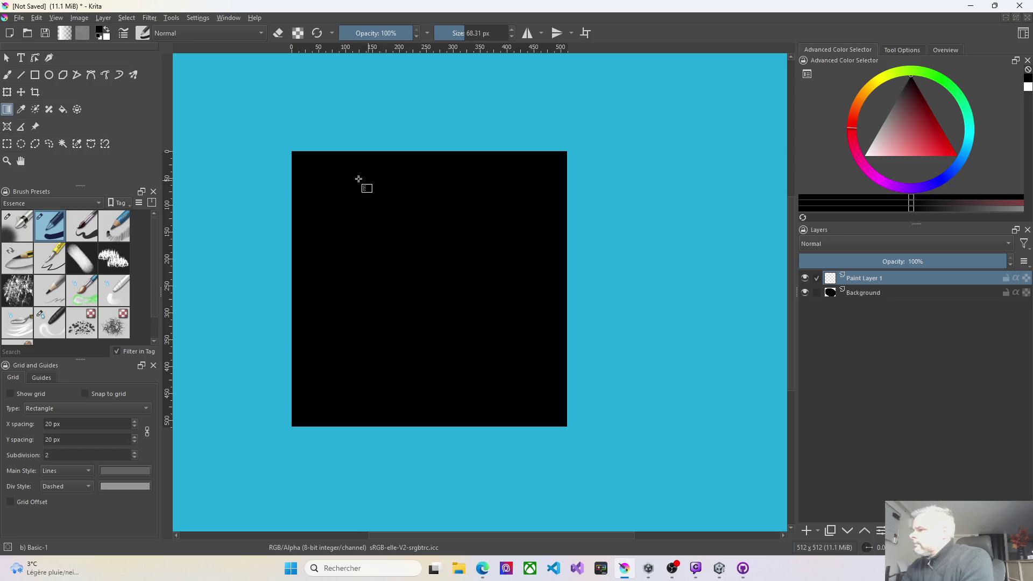
{"action": "left_click_drag", "start_coordinate": [292, 152], "coordinate": [572, 155]}
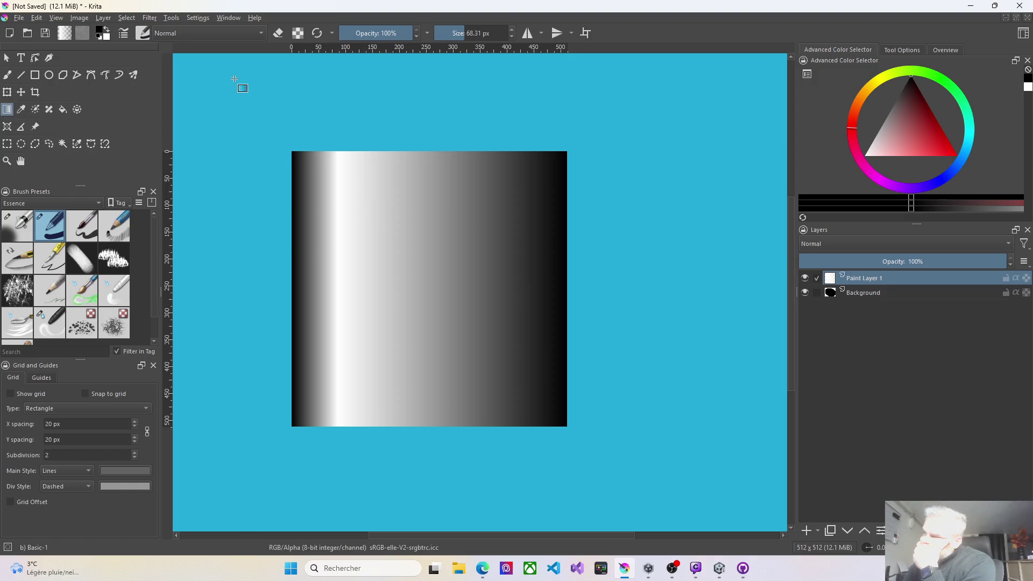
{"action": "left_click", "coordinate": [66, 34]}
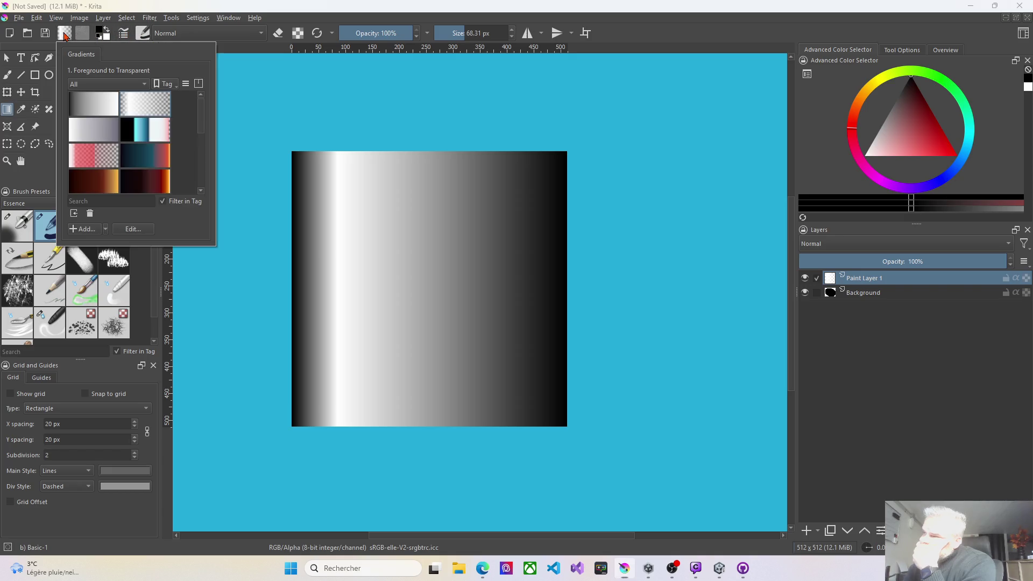
- Edit the gradient, moving Stop #3 to 41.41% and Stop #2 to 25.07%
{"action": "left_click", "coordinate": [126, 230]}
{"action": "left_click", "coordinate": [128, 153]}
{"action": "mouse_move", "coordinate": [129, 157]}
{"action": "left_mouse_down"}
{"action": "mouse_move", "coordinate": [115, 157]}
{"action": "mouse_move", "coordinate": [160, 156]}
{"action": "mouse_move", "coordinate": [136, 157]}
{"action": "left_mouse_up"}
{"action": "left_click_drag", "start_coordinate": [73, 155], "coordinate": [90, 155]}
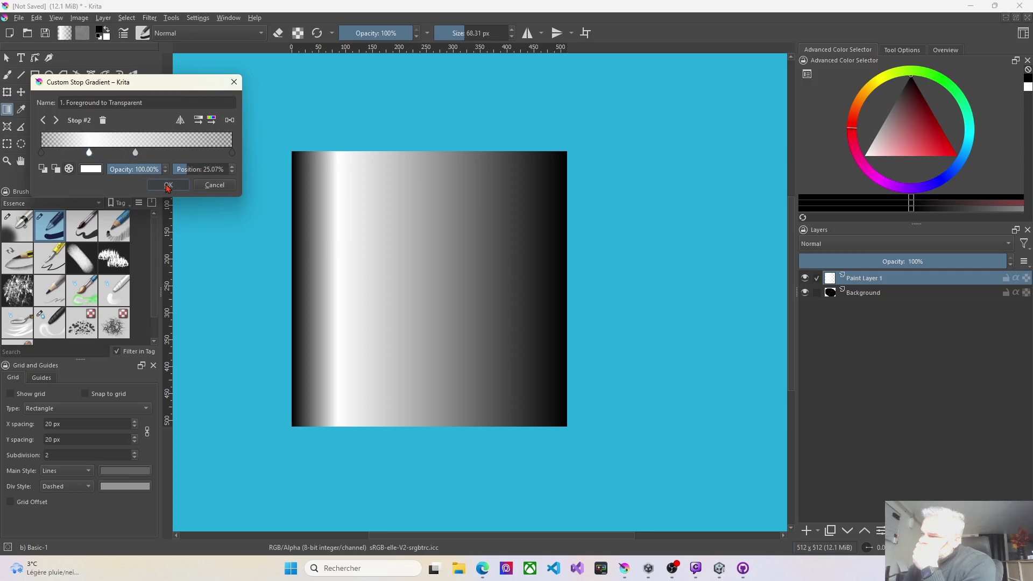
{"action": "left_click", "coordinate": [168, 185]}
- Redraw the gradient edge to edge so the white band sits a third across
{"action": "left_click_drag", "start_coordinate": [291, 152], "coordinate": [570, 152]}
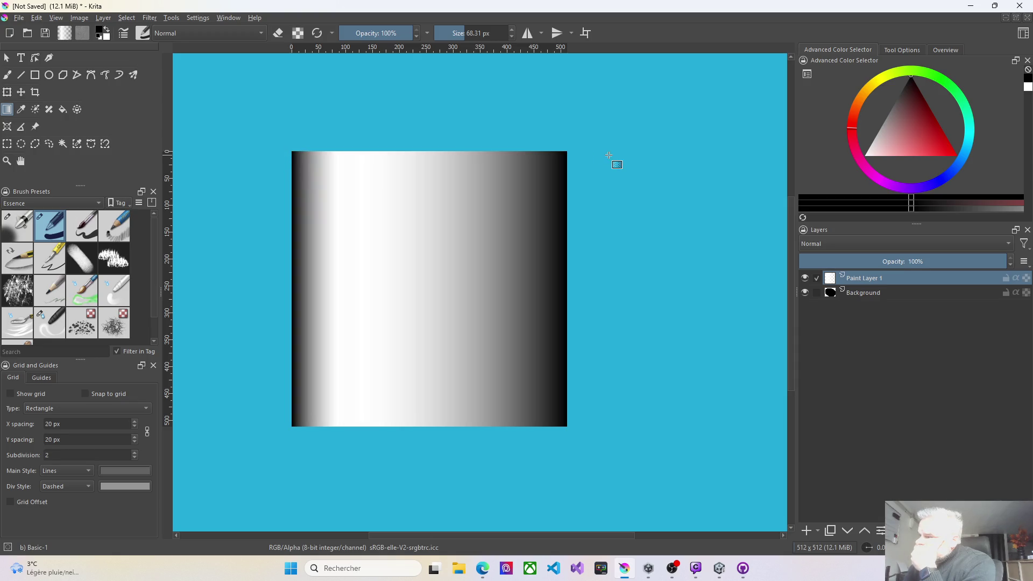
{"action": "key", "text": "ctrl+z"}
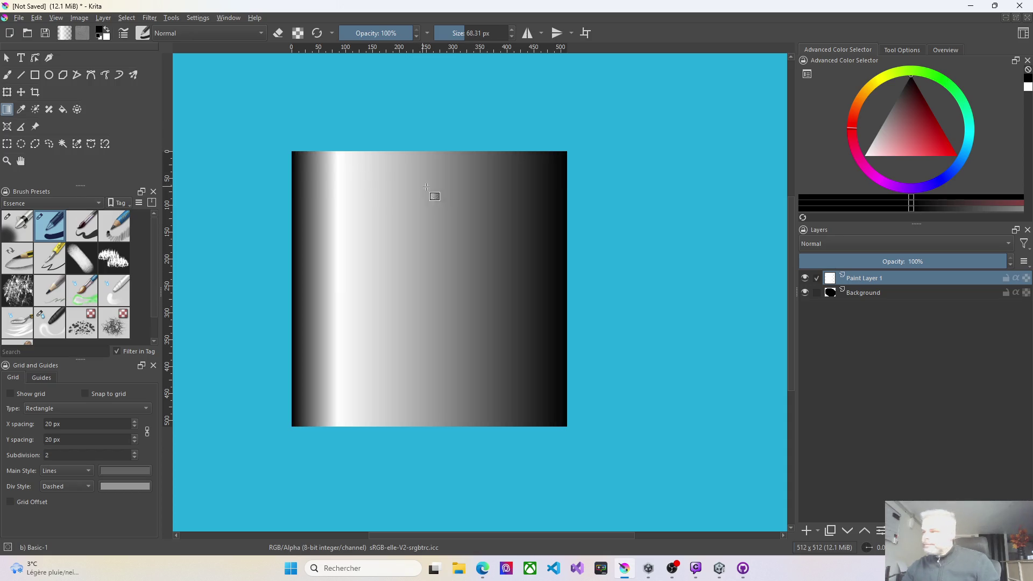
{"action": "key", "text": "ctrl+z"}
{"action": "left_click_drag", "start_coordinate": [283, 191], "coordinate": [654, 194]}
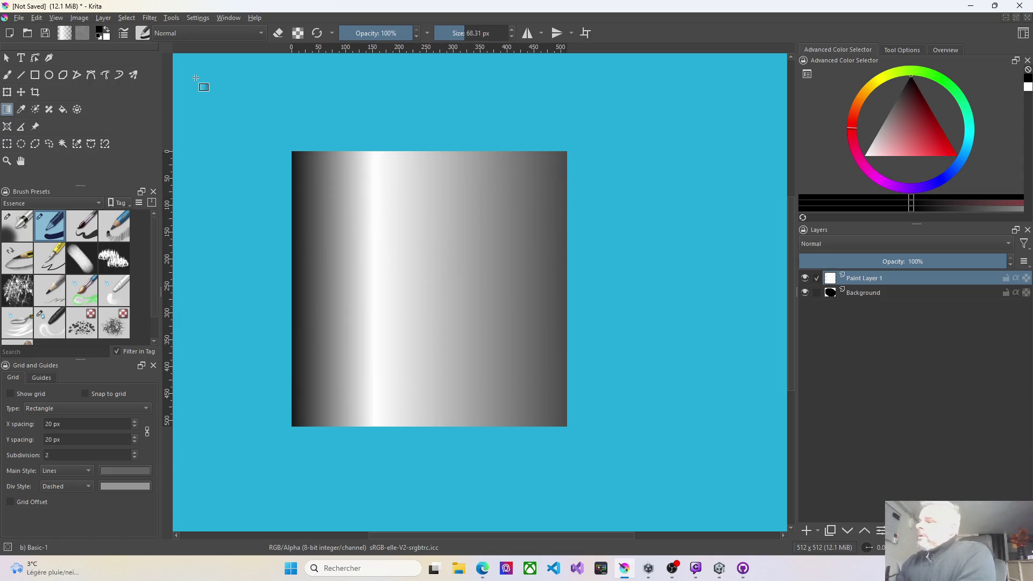
{"action": "left_click", "coordinate": [63, 33]}
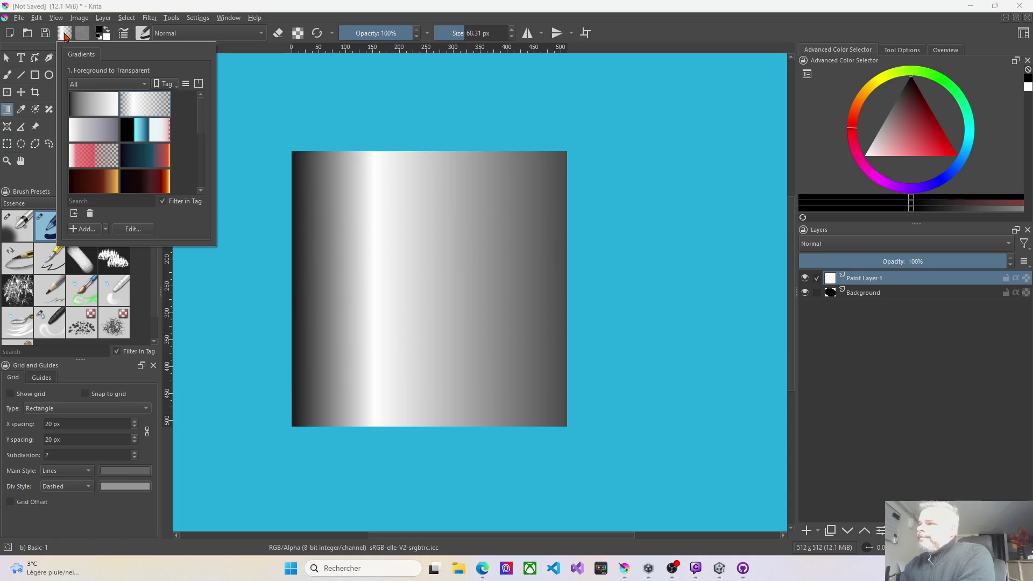
- Move the gradient's white stops to 34.37% and 51.83%, lowering the outer stop's opacity to about 53%
{"action": "left_click", "coordinate": [141, 230]}
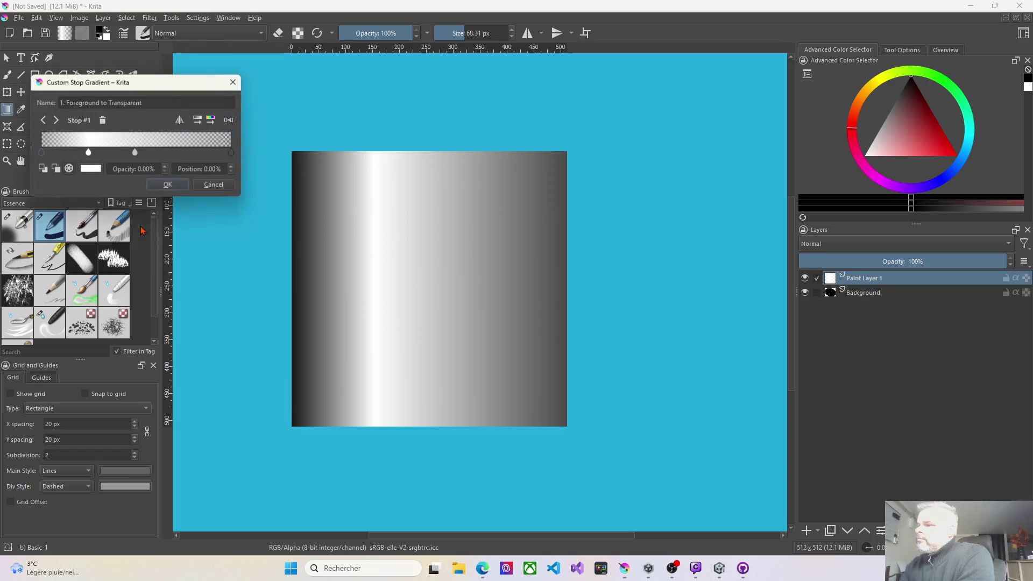
{"action": "left_click", "coordinate": [89, 153]}
{"action": "left_click_drag", "start_coordinate": [89, 152], "coordinate": [144, 156]}
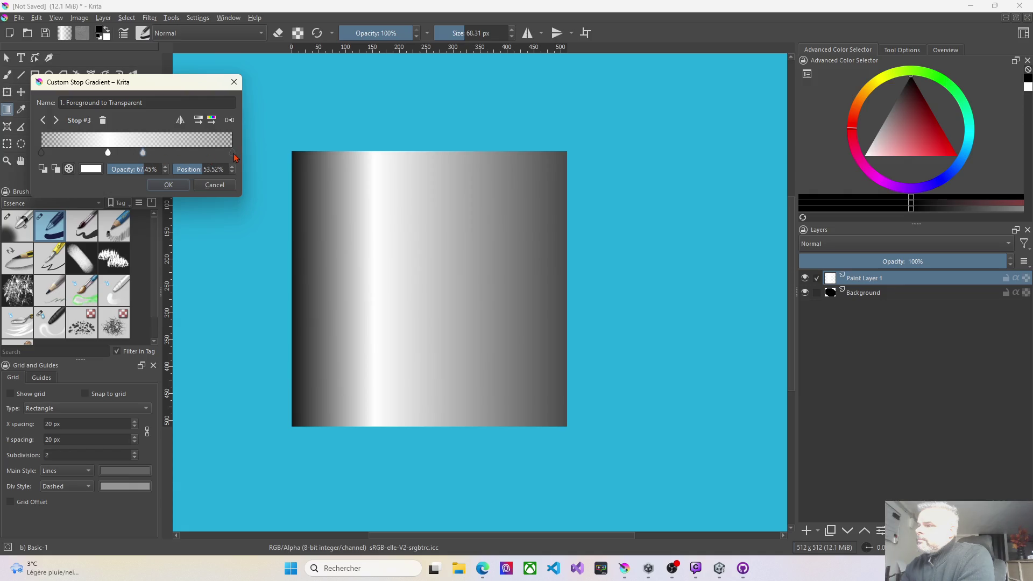
{"action": "left_click", "coordinate": [143, 155]}
{"action": "left_click_drag", "start_coordinate": [143, 155], "coordinate": [138, 170]}
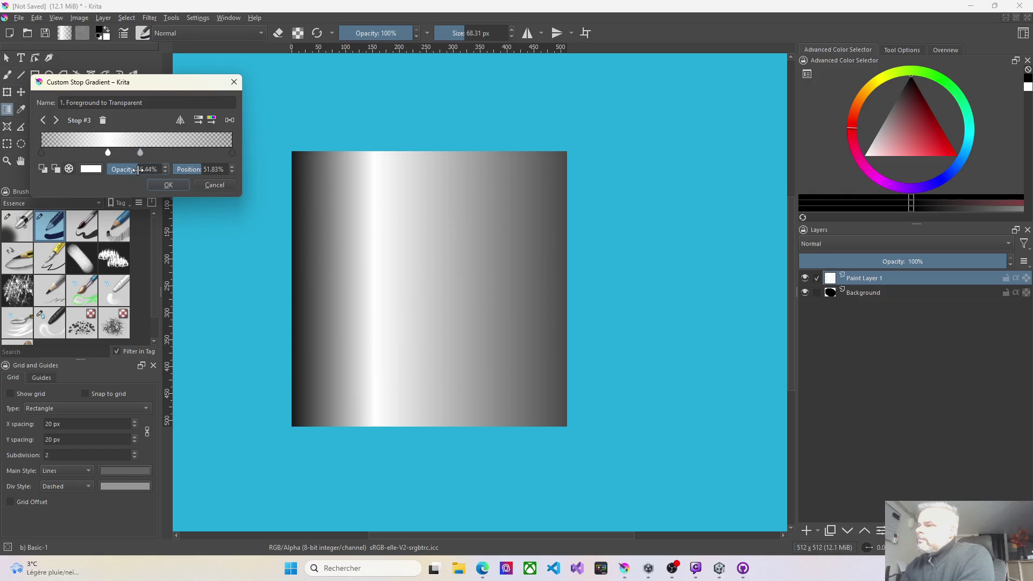
{"action": "left_click", "coordinate": [168, 184]}
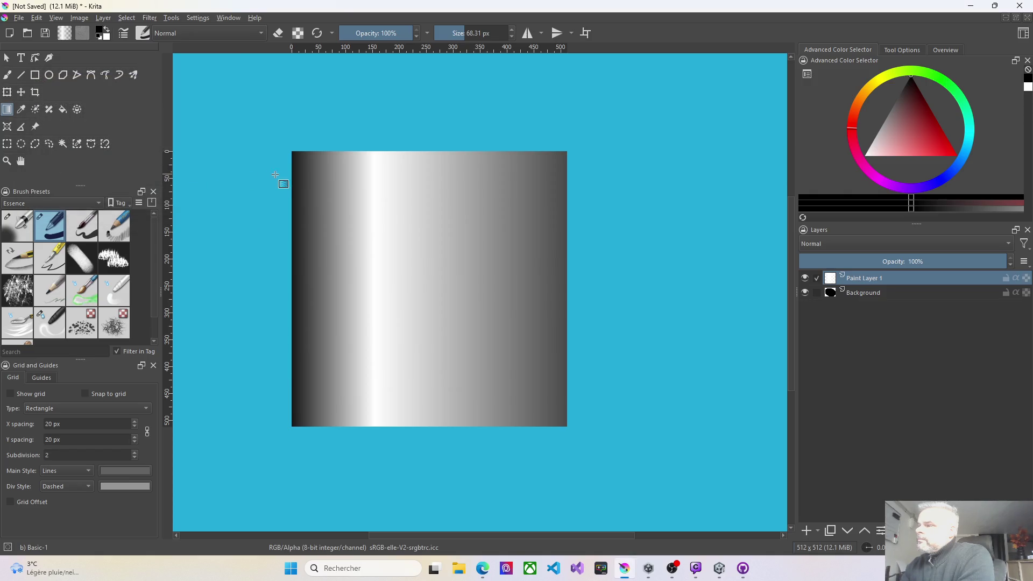
- Redo the gradient until one white vertical band remains, then hide the Background layer
{"action": "mouse_move", "coordinate": [282, 166]}
{"action": "left_mouse_down"}
{"action": "mouse_move", "coordinate": [637, 175]}
{"action": "mouse_move", "coordinate": [645, 161]}
{"action": "left_mouse_up"}
{"action": "key", "text": "ctrl+z"}
{"action": "key", "text": "ctrl+z"}
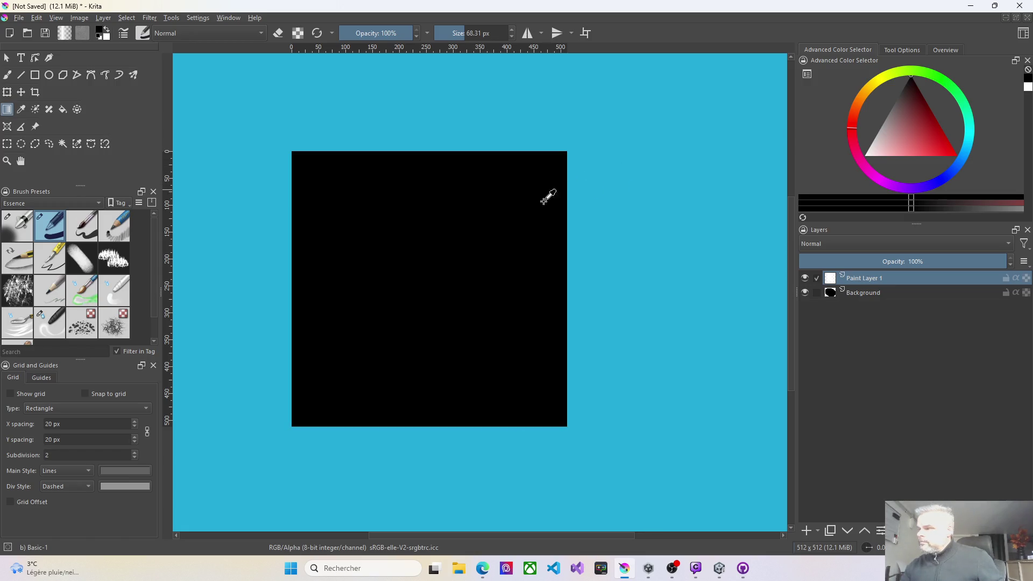
{"action": "left_click_drag", "start_coordinate": [269, 214], "coordinate": [566, 213]}
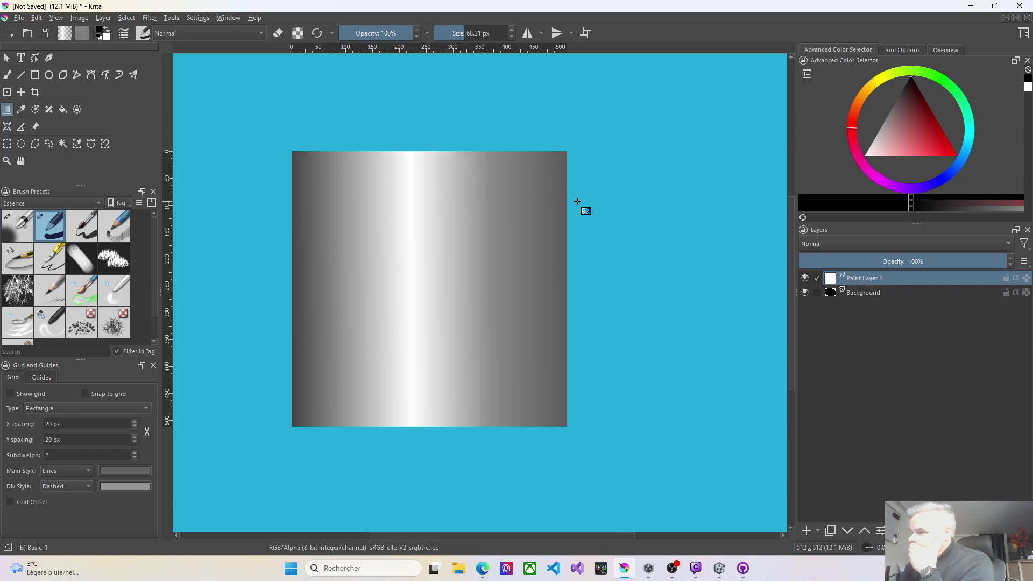
{"action": "key", "text": "ctrl+z"}
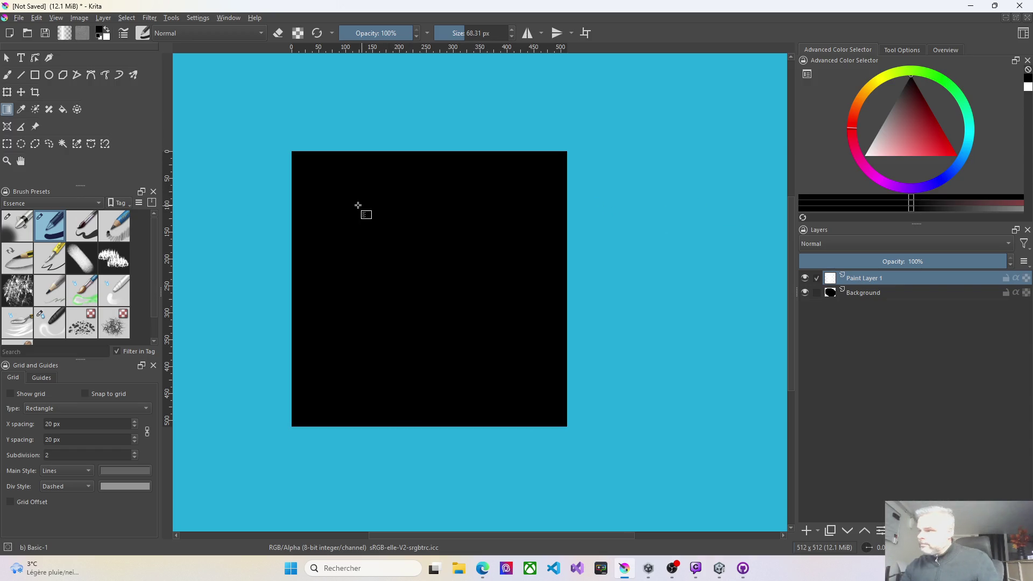
{"action": "left_click_drag", "start_coordinate": [312, 210], "coordinate": [541, 209]}
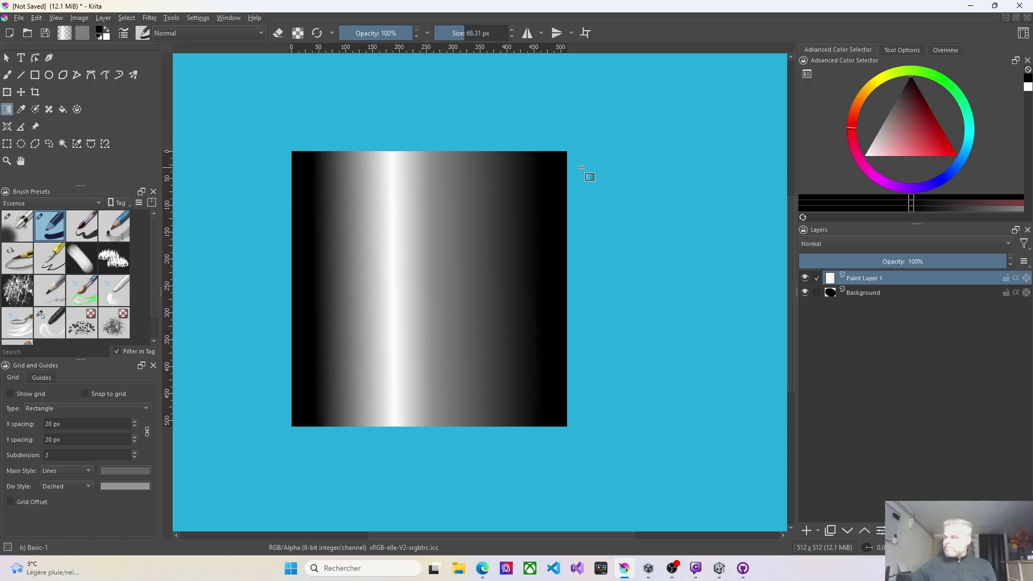
{"action": "key", "text": "alt+Tab"}
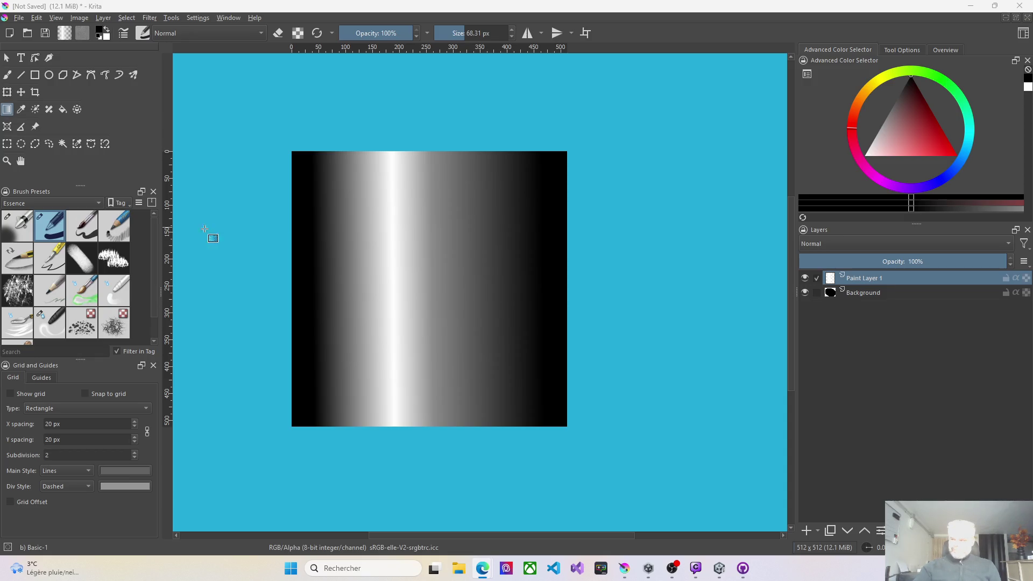
{"action": "left_click", "coordinate": [804, 293]}
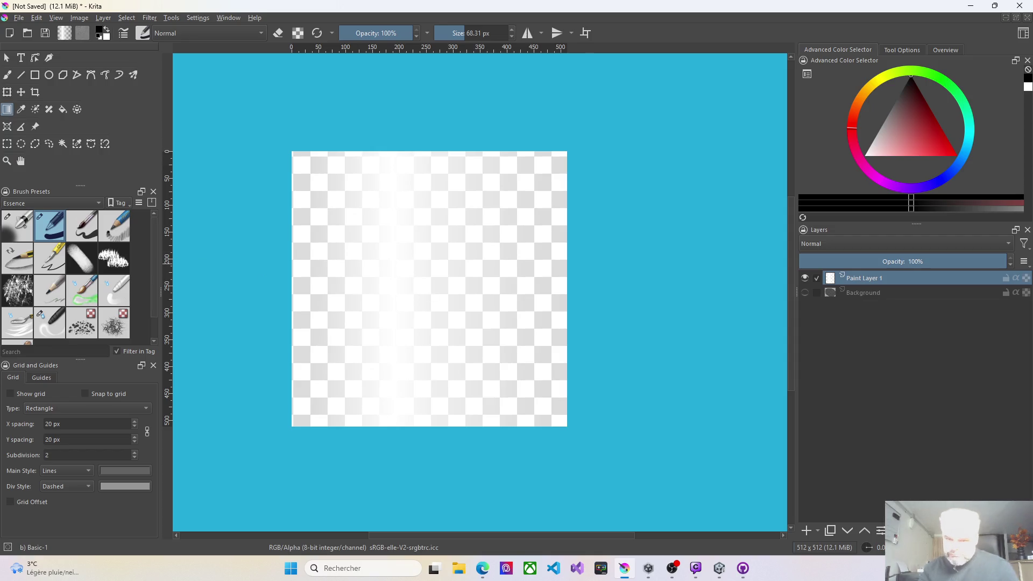
{"action": "key", "text": "alt+Tab"}
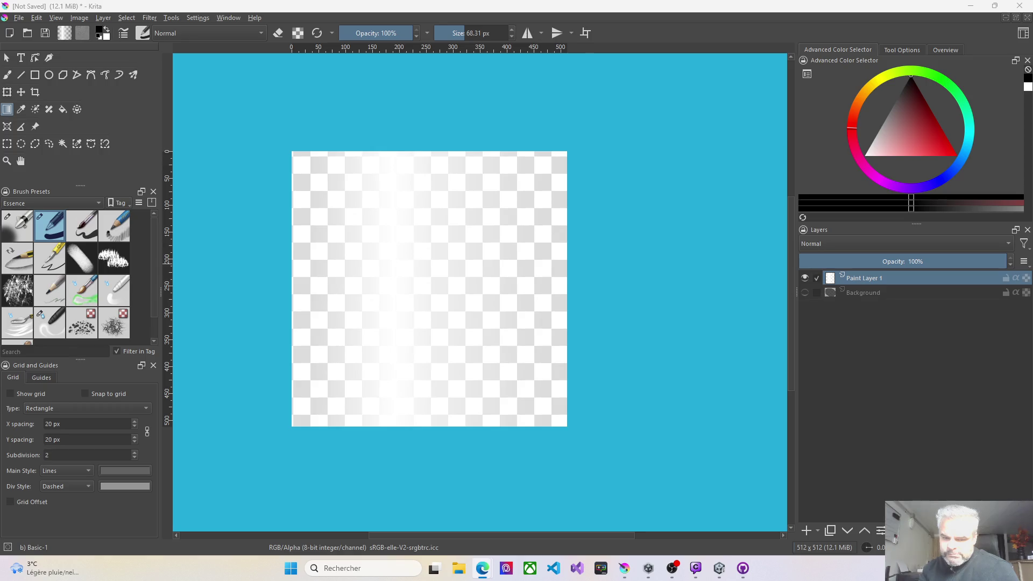
{"action": "left_click", "coordinate": [19, 18]}
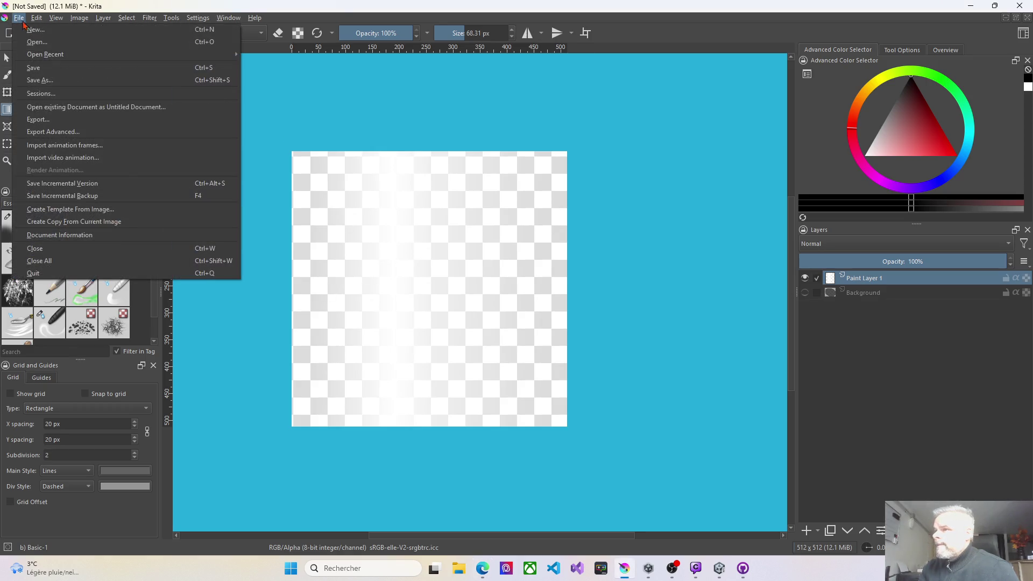
- Save the image as a PNG named BeamGradient in the Assets/FX/Textures folder
{"action": "left_click", "coordinate": [47, 71]}
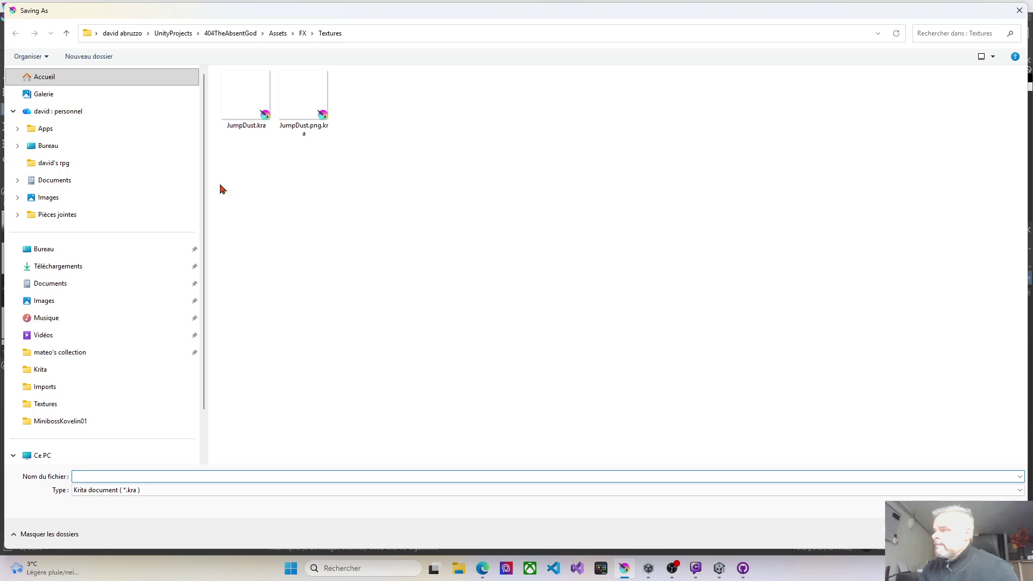
{"action": "left_click", "coordinate": [127, 492]}
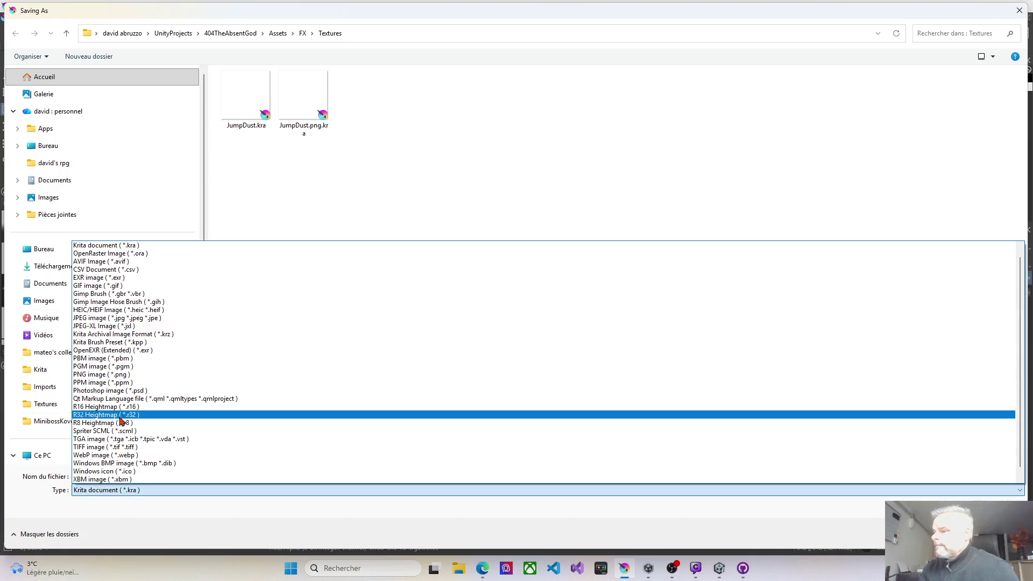
{"action": "left_click", "coordinate": [126, 376]}
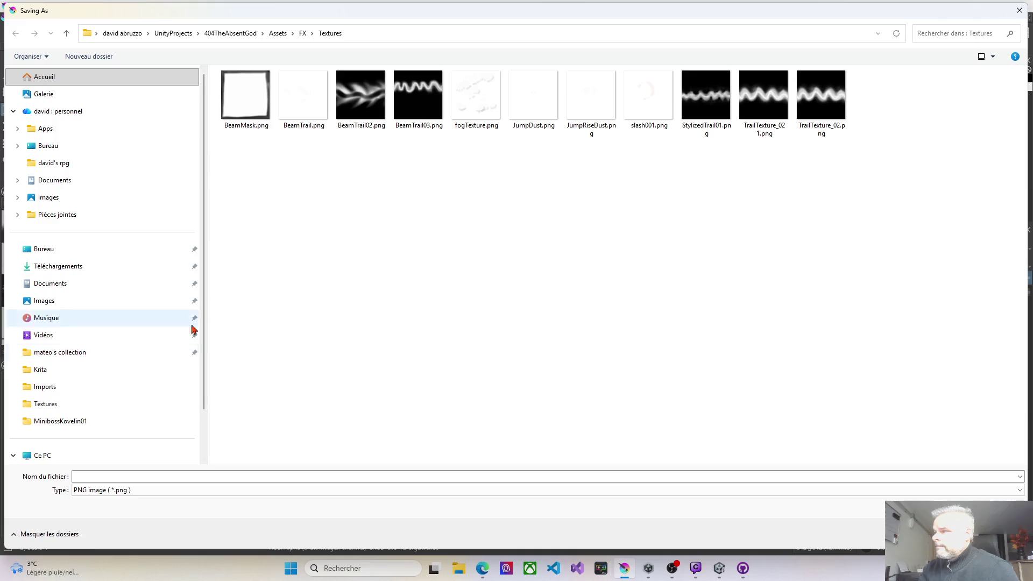
{"action": "left_click", "coordinate": [114, 478]}
{"action": "type", "text": "Gradien"}
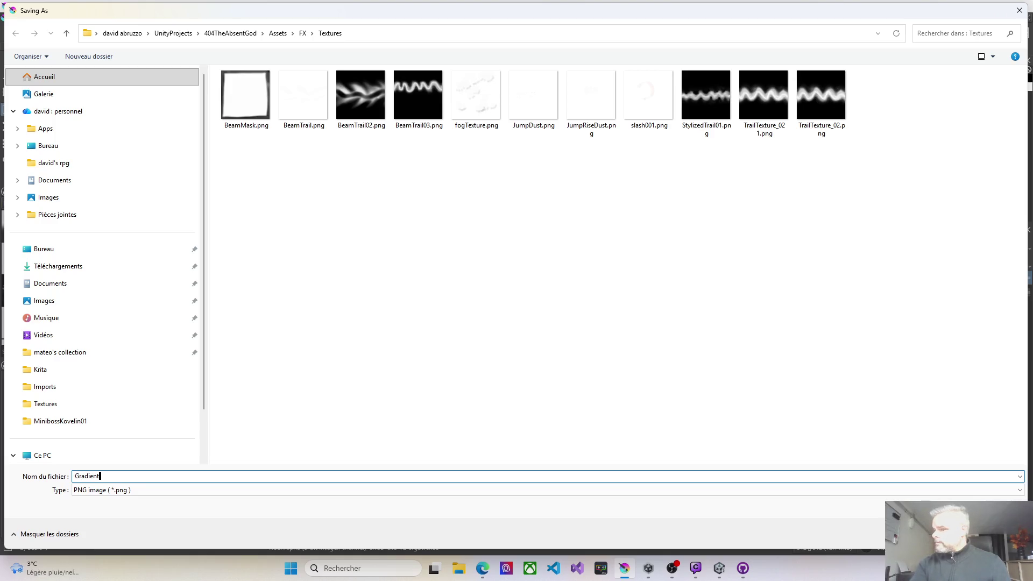
{"action": "key", "text": "BackSpace"}
{"action": "key", "text": "BackSpace"}
{"action": "key", "text": "BackSpace"}
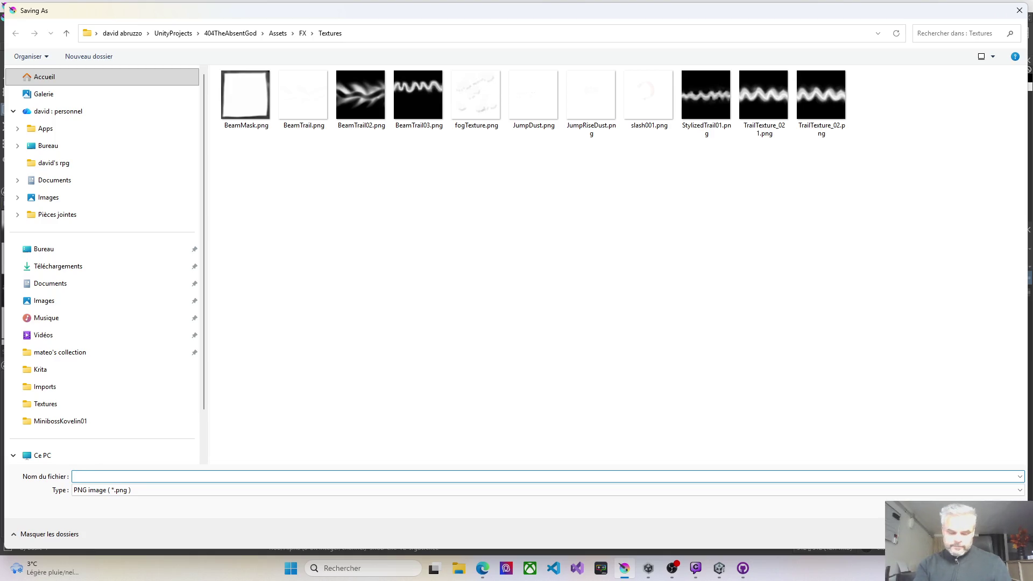
{"action": "type", "text": "Be"}
{"action": "type", "text": "amG"}
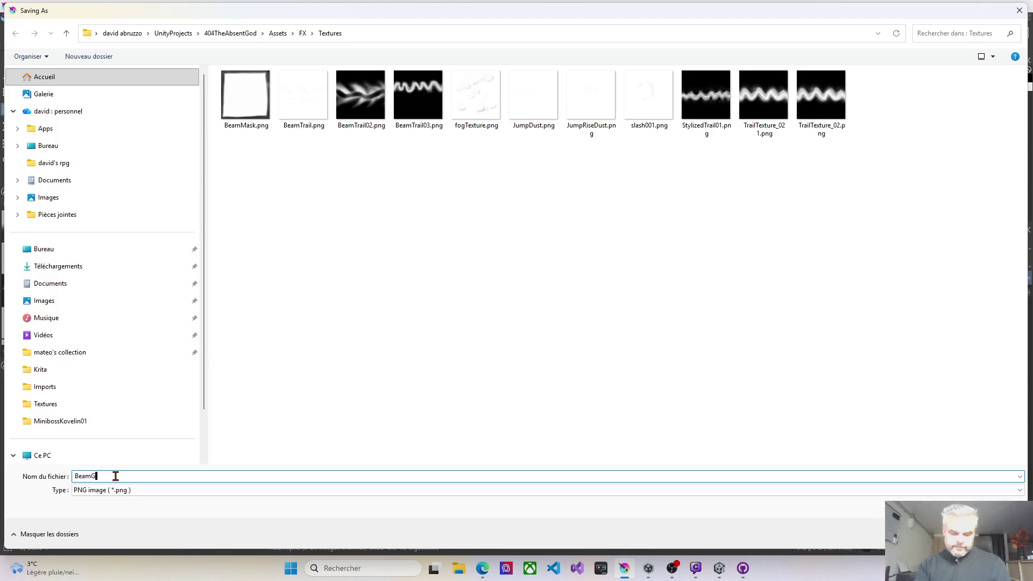
{"action": "type", "text": "nt"}
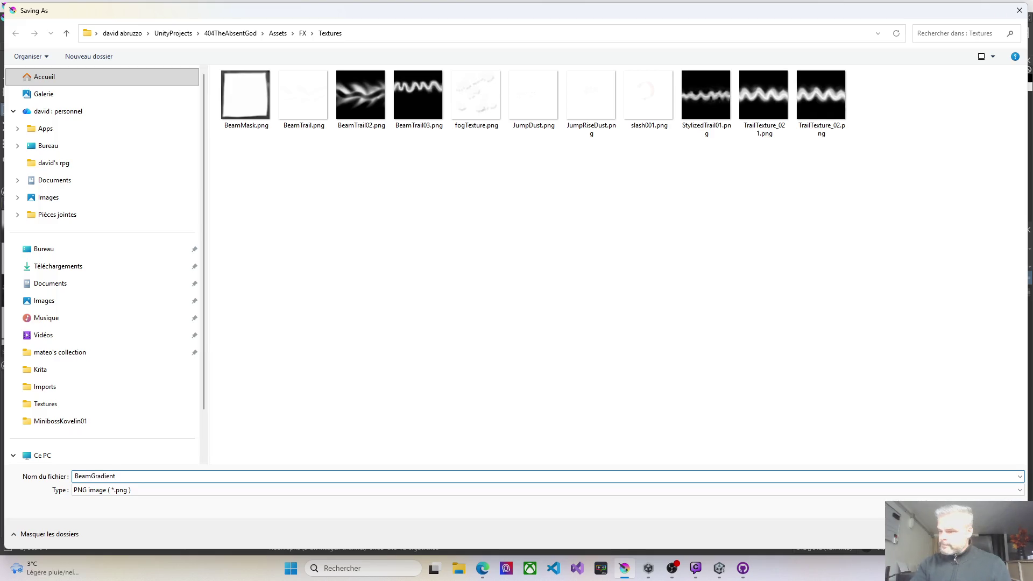
{"action": "key", "text": "Return"}
{"action": "key", "text": "Return"}
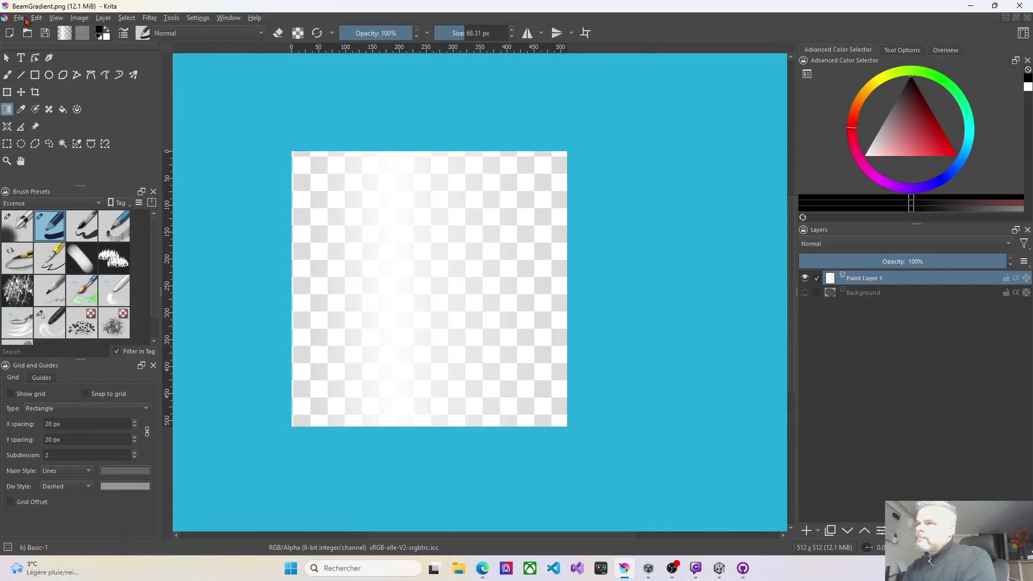
- Save a BeamGradient.kra Krita document copy into the Documents Krita folder
{"action": "left_click", "coordinate": [19, 18]}
{"action": "left_click", "coordinate": [40, 80]}
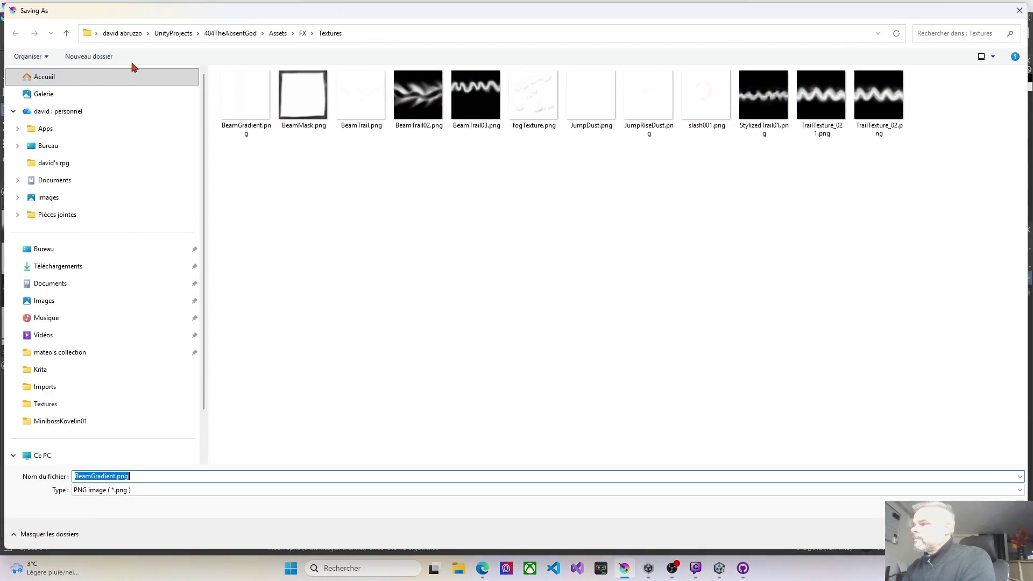
{"action": "left_click", "coordinate": [59, 369]}
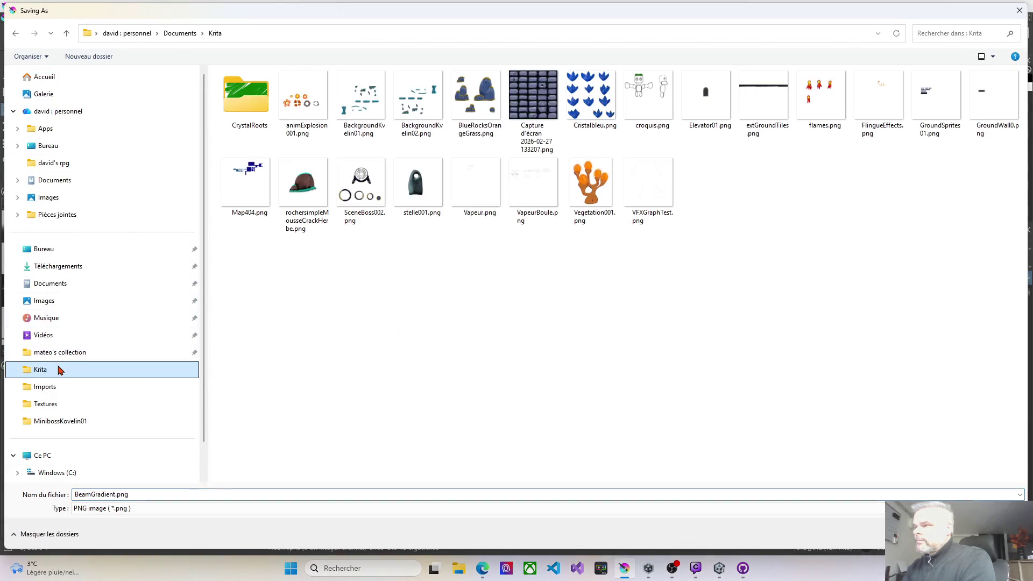
{"action": "left_click", "coordinate": [140, 509]}
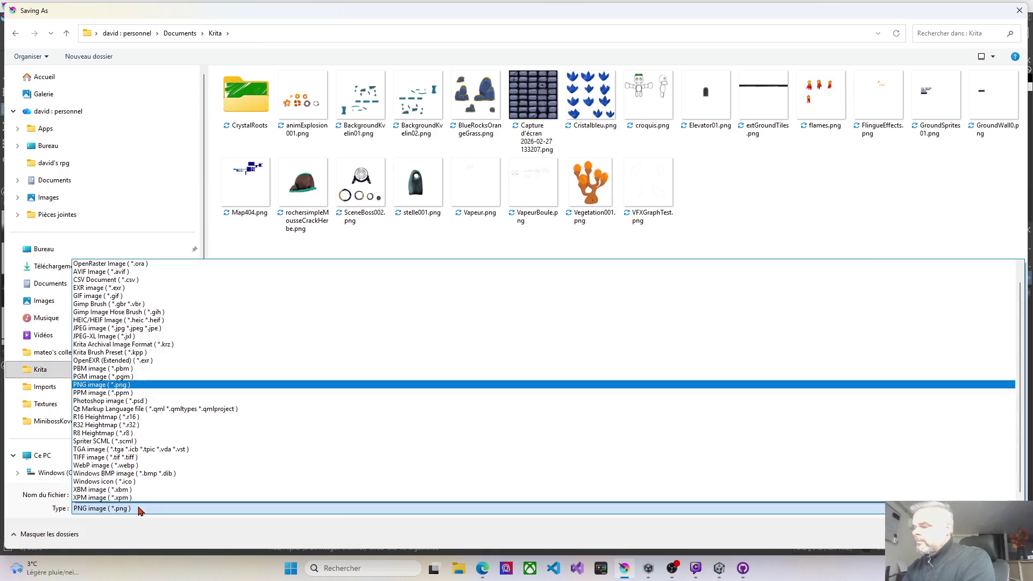
{"action": "left_click", "coordinate": [116, 272]}
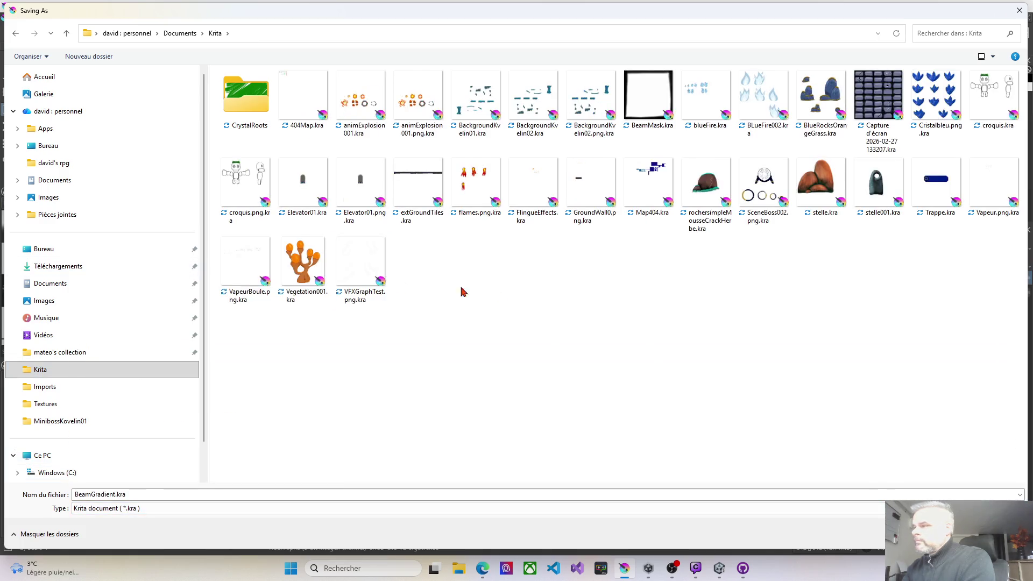
{"action": "key", "text": "Return"}
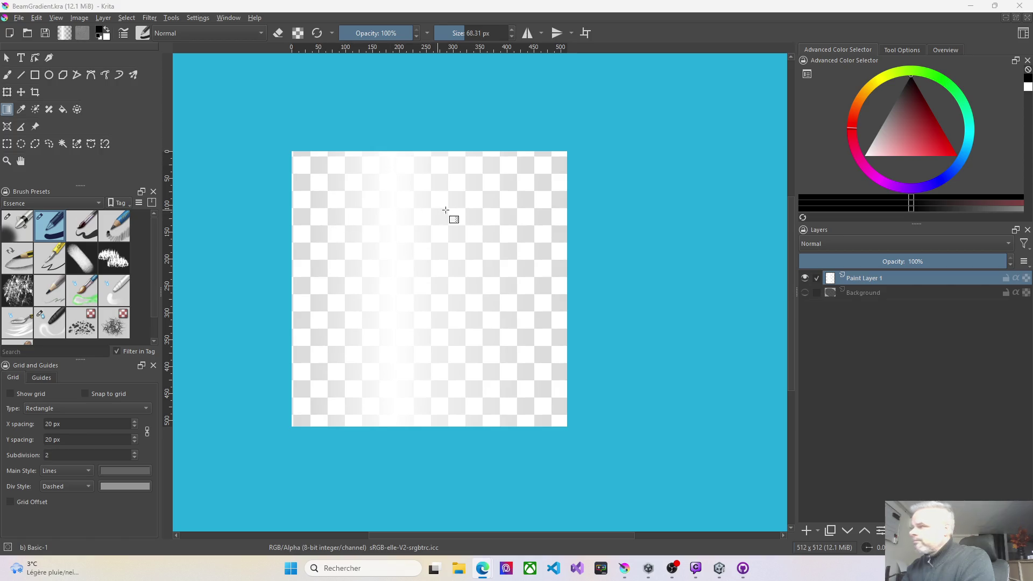
{"action": "left_click", "coordinate": [719, 572]}
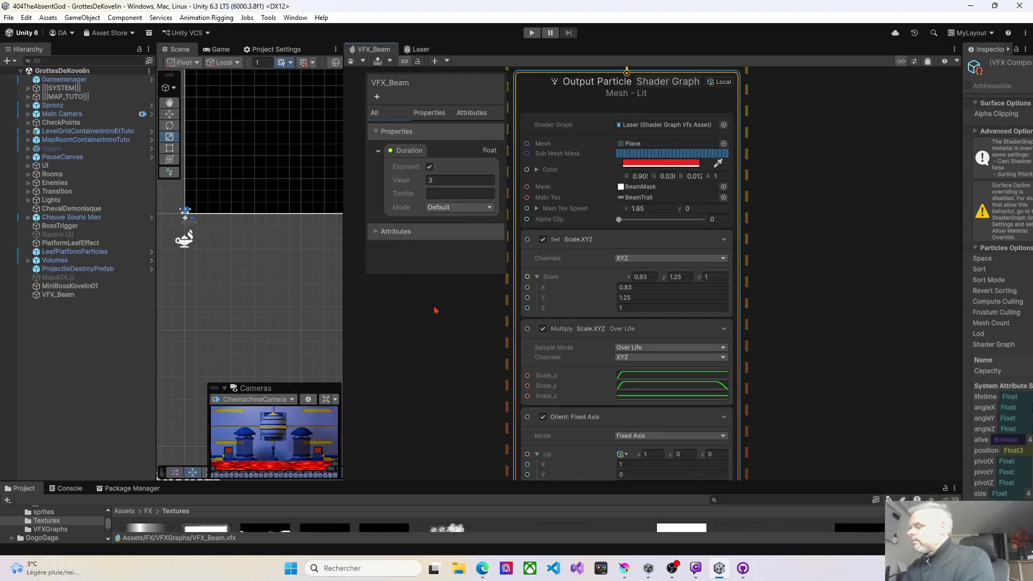
- In the Laser shader's Graph Settings, switch Workflow Mode to Specular
{"action": "scroll", "coordinate": [452, 389], "scroll_direction": "down", "scroll_amount": 3}
{"action": "left_click_drag", "start_coordinate": [455, 481], "coordinate": [449, 322]}
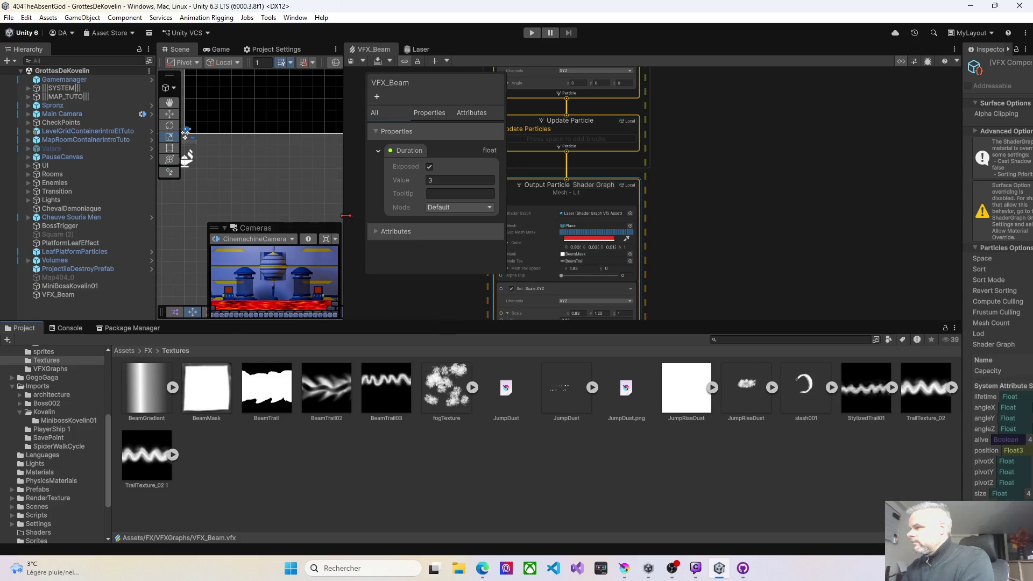
{"action": "left_click", "coordinate": [420, 49]}
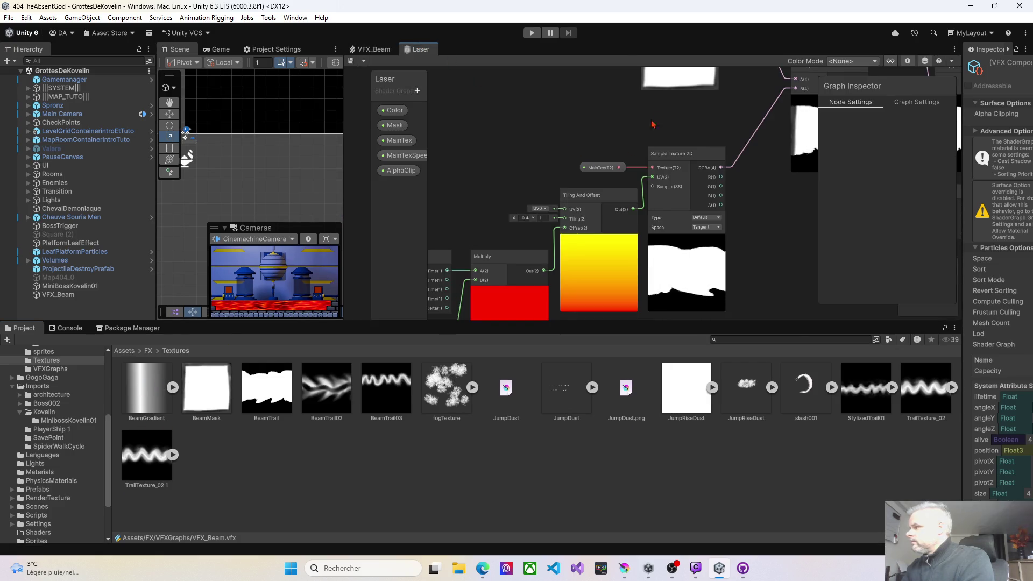
{"action": "left_click", "coordinate": [918, 101]}
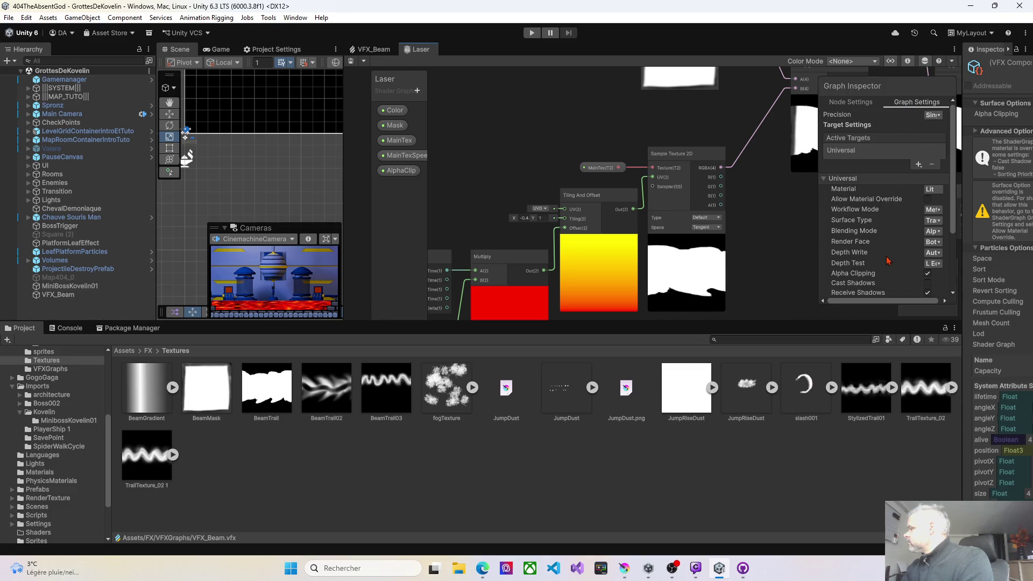
{"action": "left_click_drag", "start_coordinate": [819, 225], "coordinate": [741, 224]}
{"action": "left_click", "coordinate": [863, 212]}
{"action": "left_click", "coordinate": [832, 213]}
{"action": "left_click", "coordinate": [858, 214]}
{"action": "left_click", "coordinate": [863, 222]}
- Set the Laser shader's blending to Additive and replay the VFX_Beam effect
{"action": "left_click", "coordinate": [58, 294]}
{"action": "left_click", "coordinate": [249, 214]}
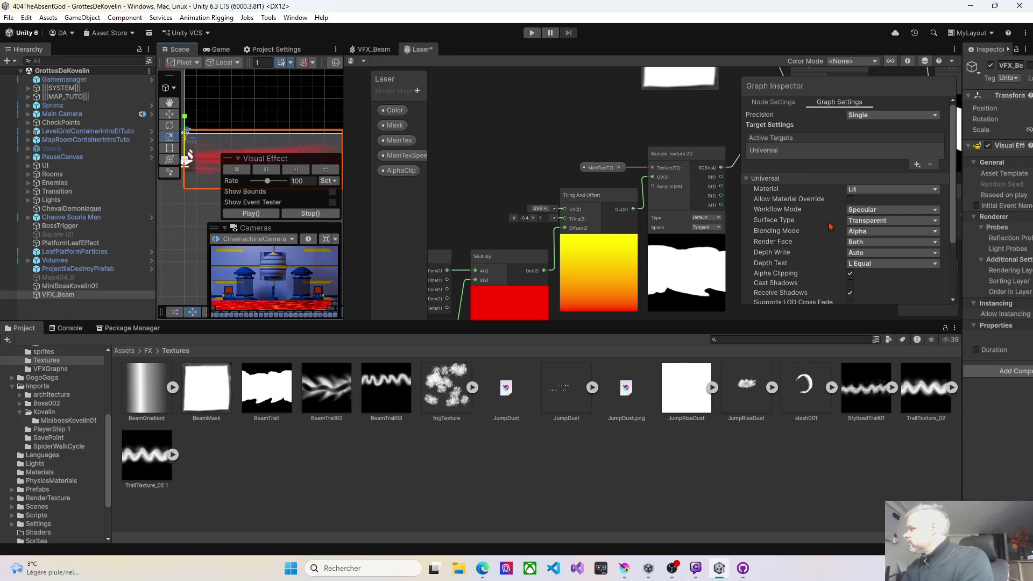
{"action": "left_click", "coordinate": [866, 231]}
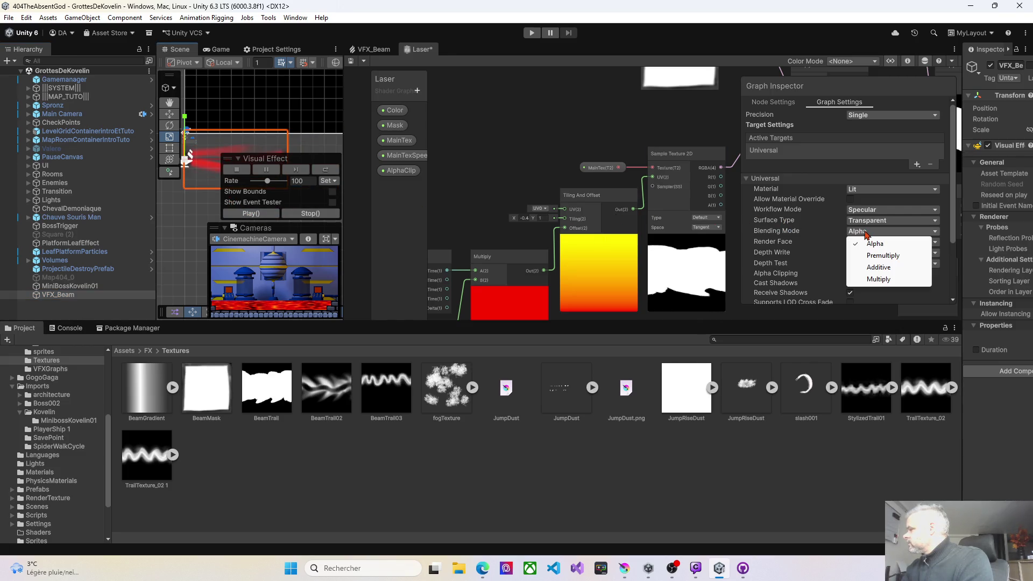
{"action": "left_click", "coordinate": [881, 267]}
{"action": "left_click", "coordinate": [238, 214]}
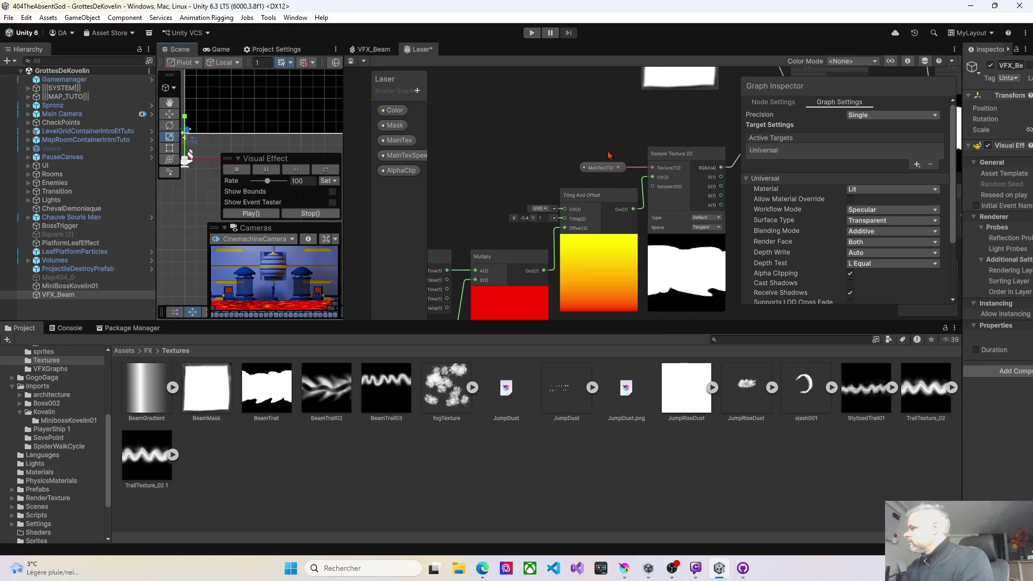
- Set Workflow Mode back to Metallic and leave Depth Test at L Equal
{"action": "scroll", "coordinate": [610, 155], "scroll_direction": "down", "scroll_amount": 5}
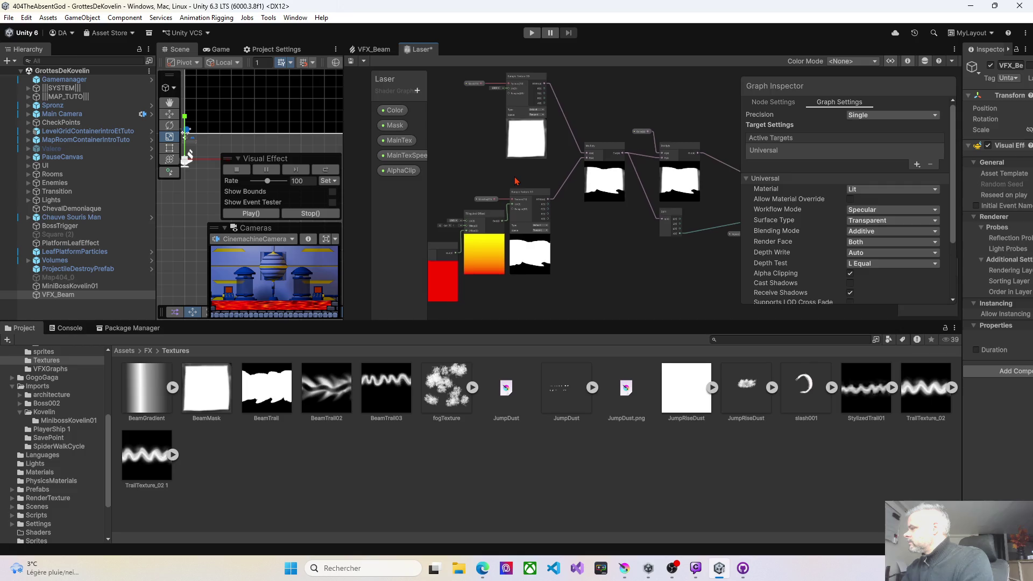
{"action": "left_click", "coordinate": [878, 210]}
{"action": "left_click", "coordinate": [879, 232]}
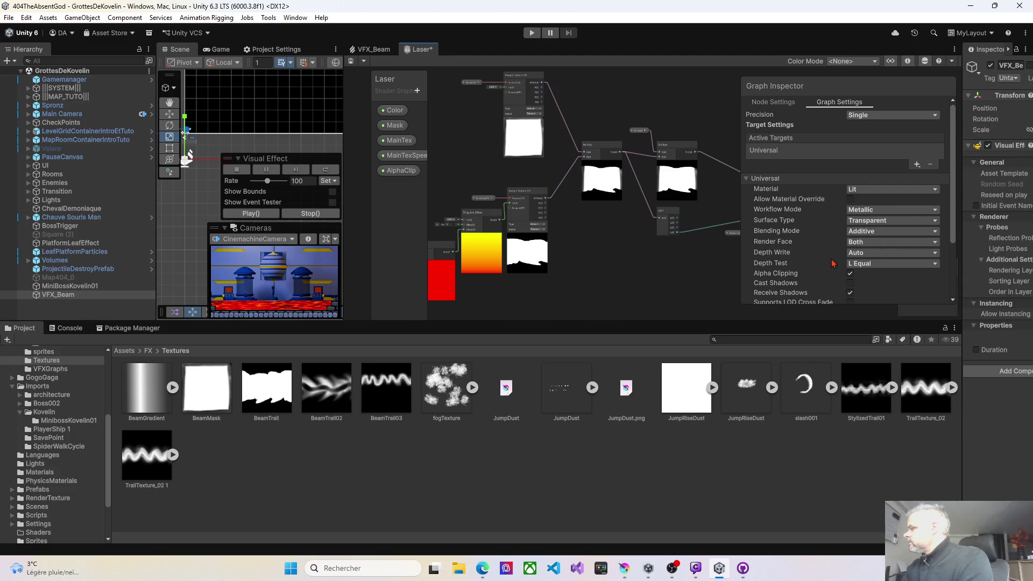
{"action": "left_click", "coordinate": [854, 266]}
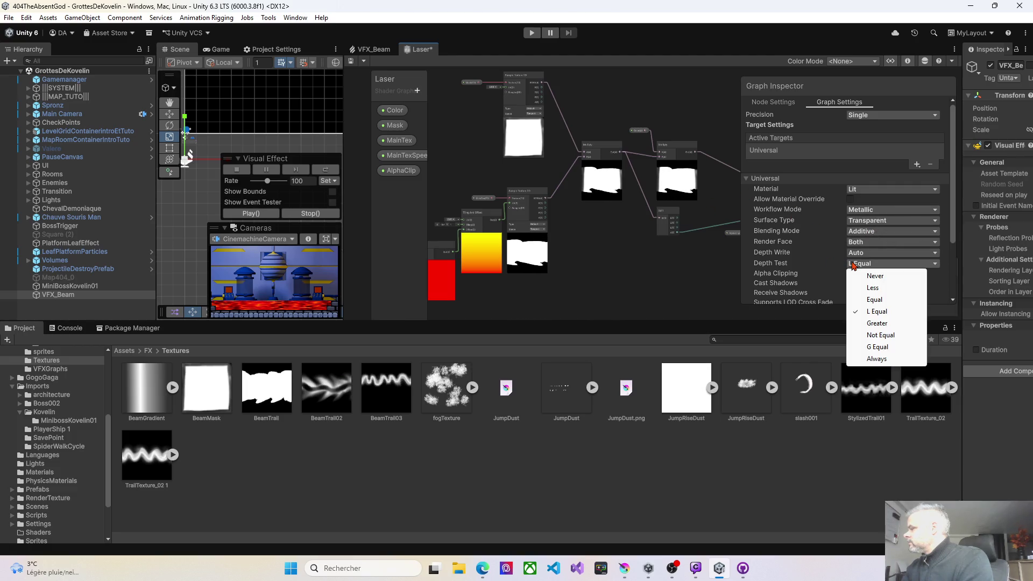
{"action": "left_click", "coordinate": [822, 265]}
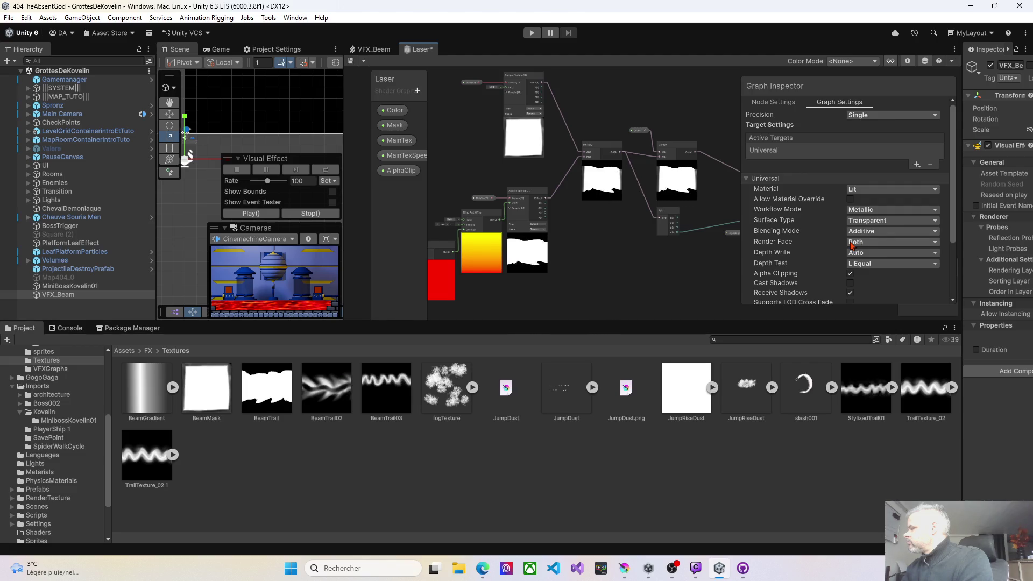
{"action": "left_click", "coordinate": [384, 50]}
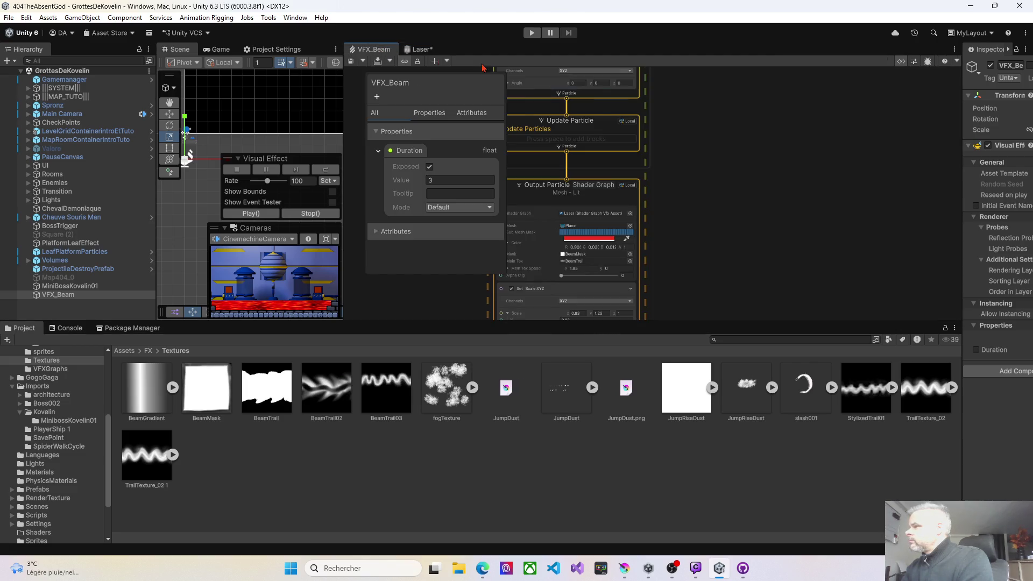
- Select the Output Particle context and tick Alpha Clipping under Advanced Options
{"action": "left_click", "coordinate": [625, 205]}
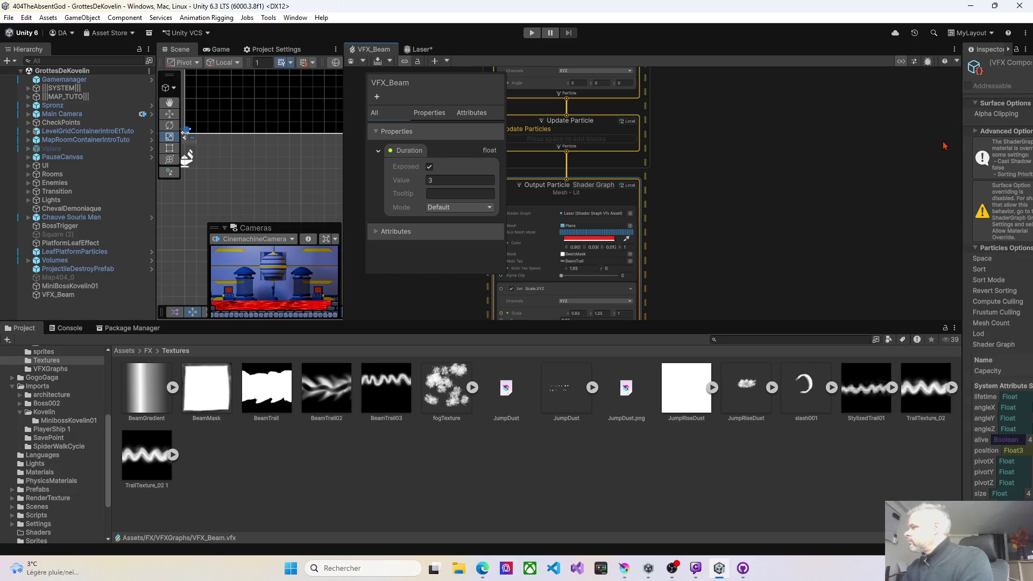
{"action": "left_click_drag", "start_coordinate": [961, 144], "coordinate": [683, 134]}
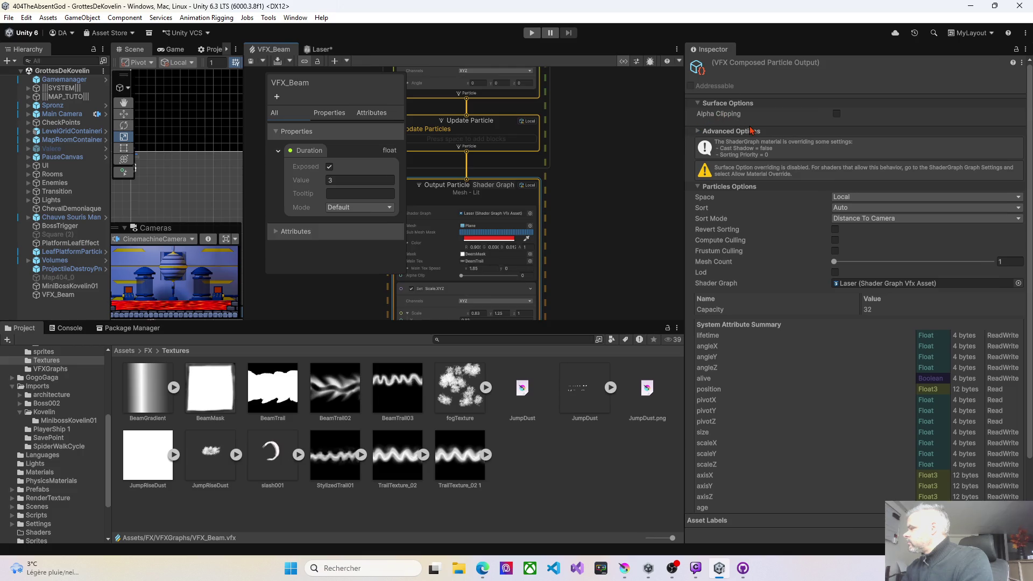
{"action": "left_click", "coordinate": [699, 132]}
{"action": "left_click", "coordinate": [837, 114]}
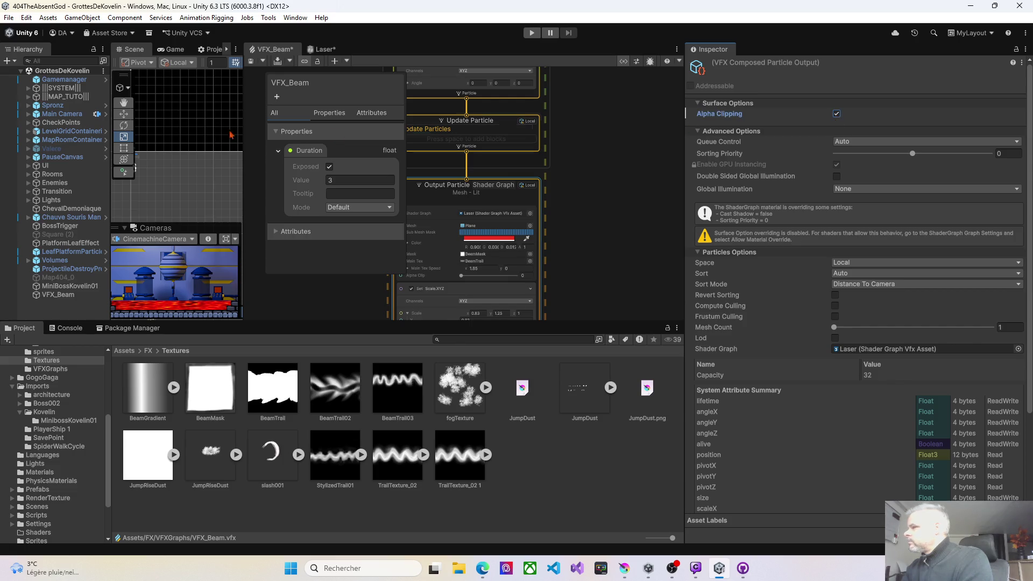
{"action": "left_click_drag", "start_coordinate": [243, 157], "coordinate": [360, 159]}
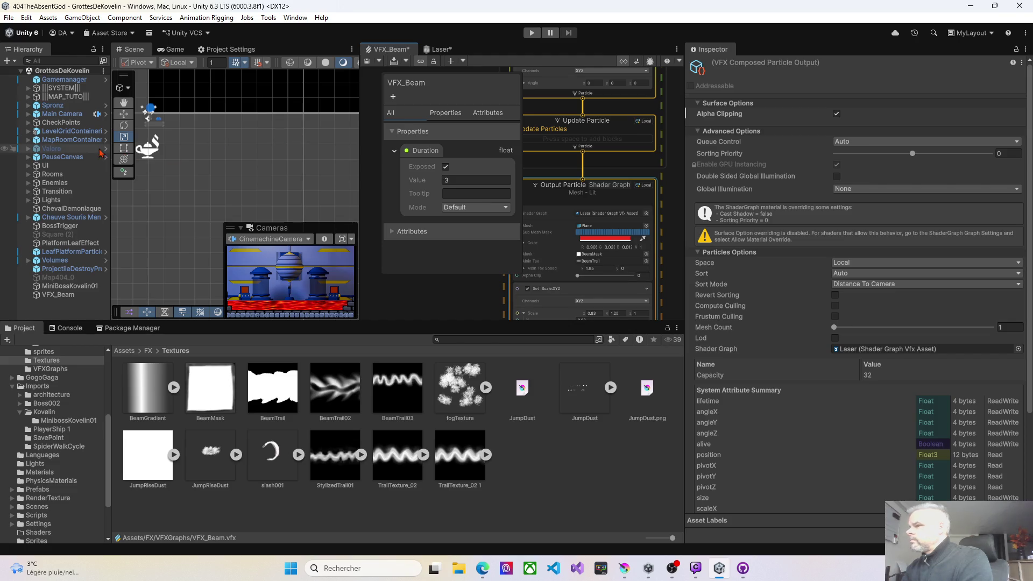
{"action": "left_click", "coordinate": [61, 296]}
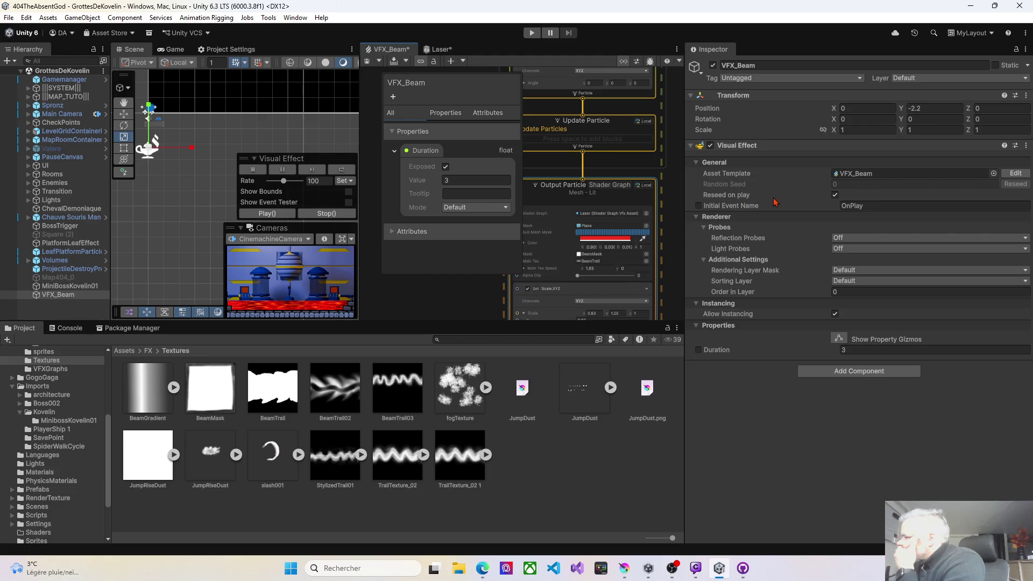
- Open the Output Particle Color's HDR picker and raise Intensity to 4.3
{"action": "mouse_move", "coordinate": [775, 202]}
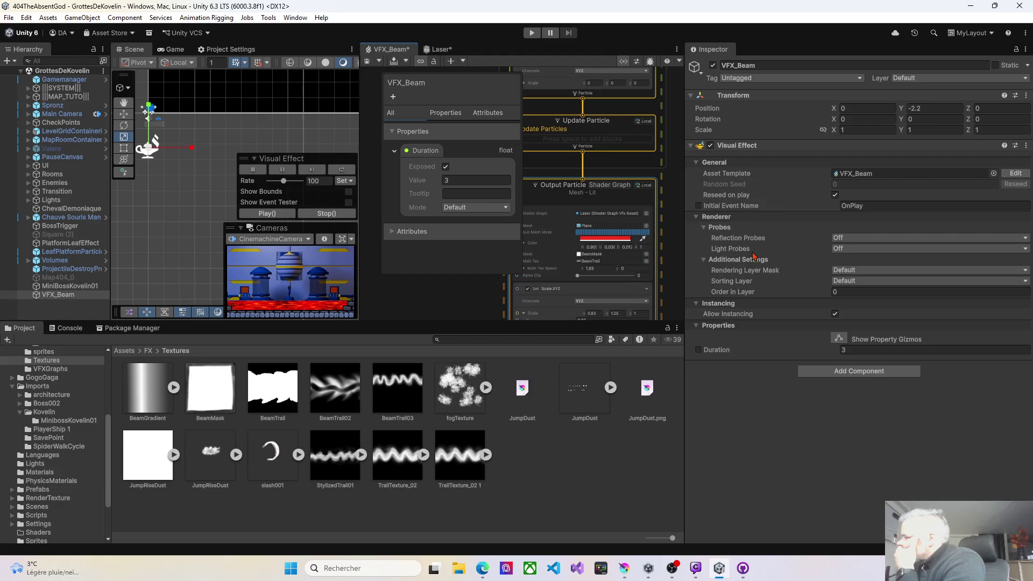
{"action": "mouse_move", "coordinate": [783, 286]}
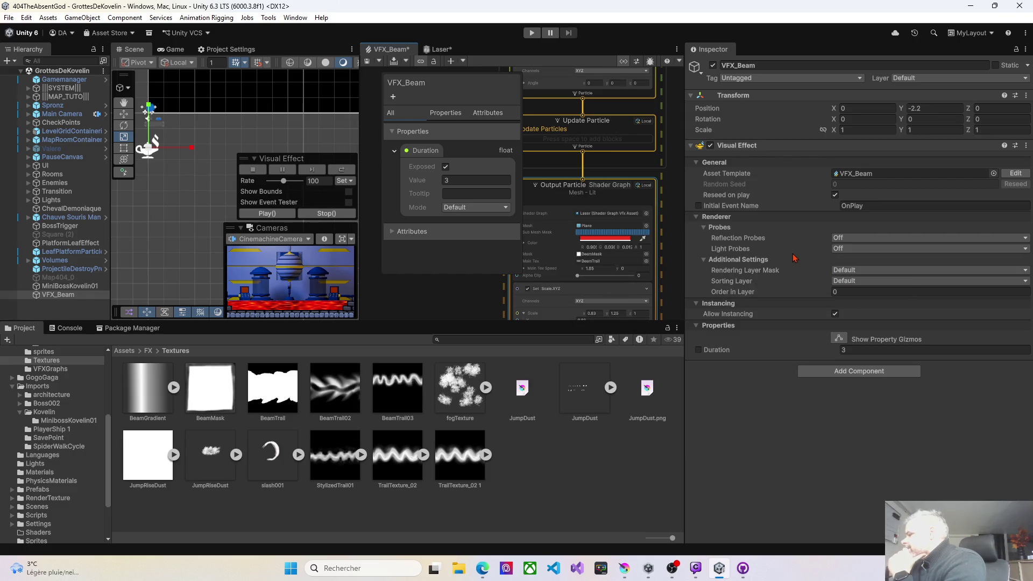
{"action": "mouse_move", "coordinate": [794, 257]}
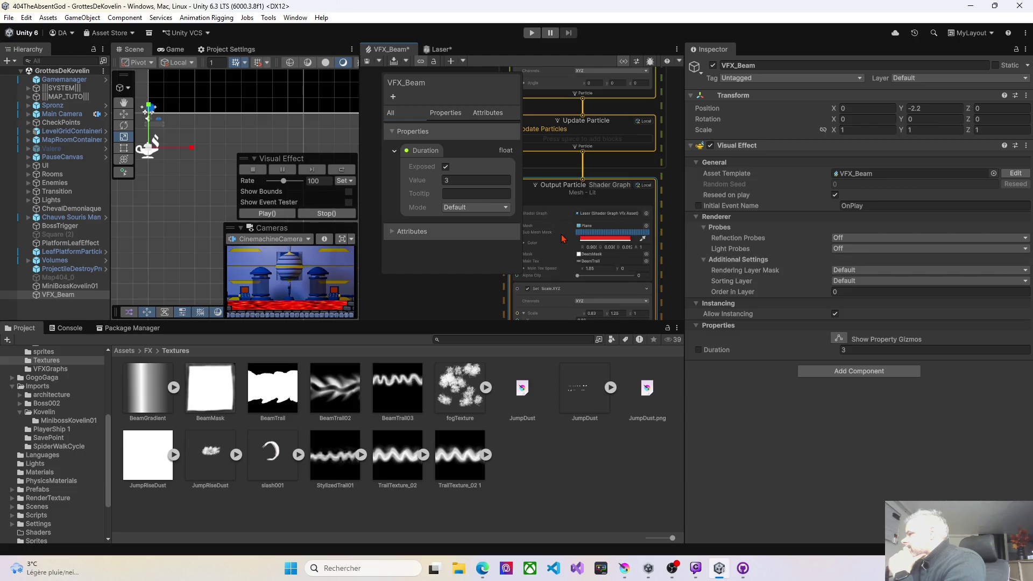
{"action": "scroll", "coordinate": [565, 267], "scroll_direction": "up", "scroll_amount": 3}
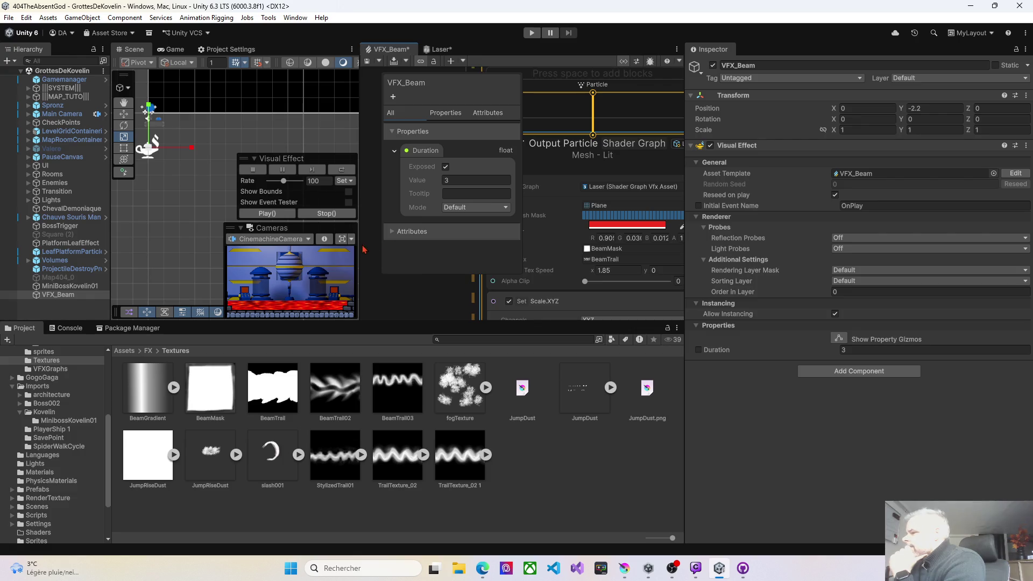
{"action": "left_click_drag", "start_coordinate": [360, 250], "coordinate": [160, 249]}
{"action": "left_click_drag", "start_coordinate": [527, 231], "coordinate": [561, 162]}
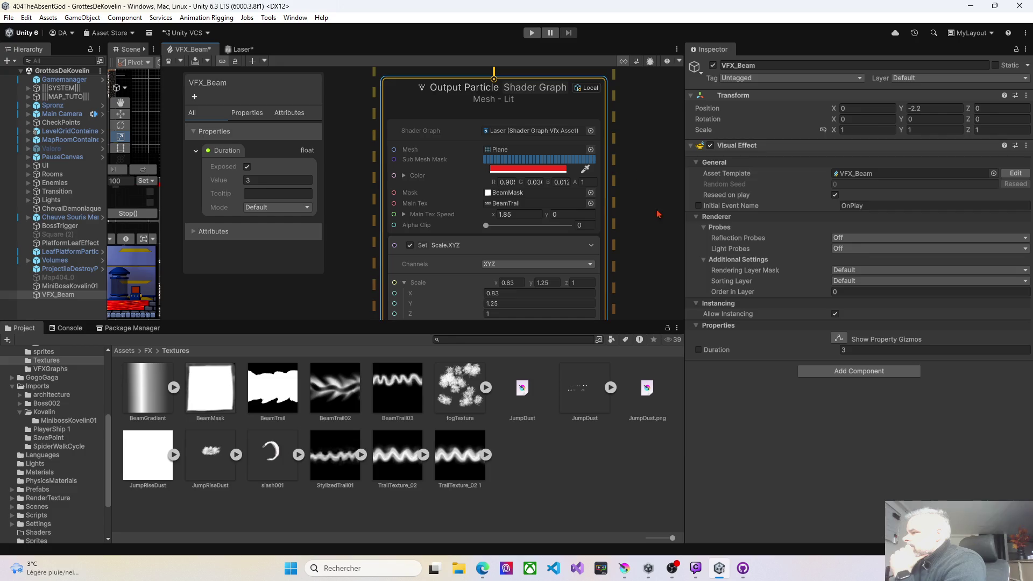
{"action": "left_click", "coordinate": [404, 176]}
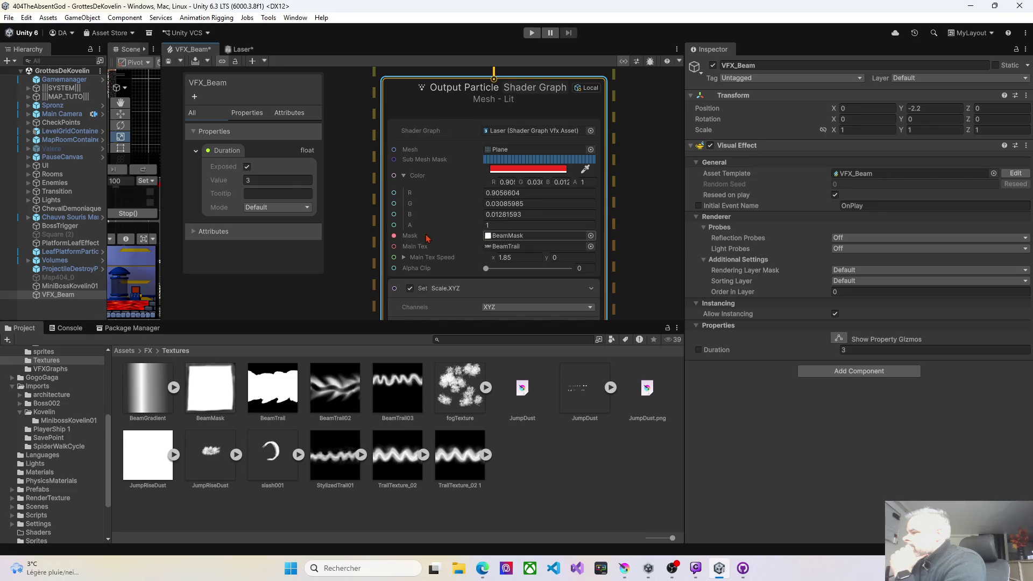
{"action": "left_click", "coordinate": [405, 176]}
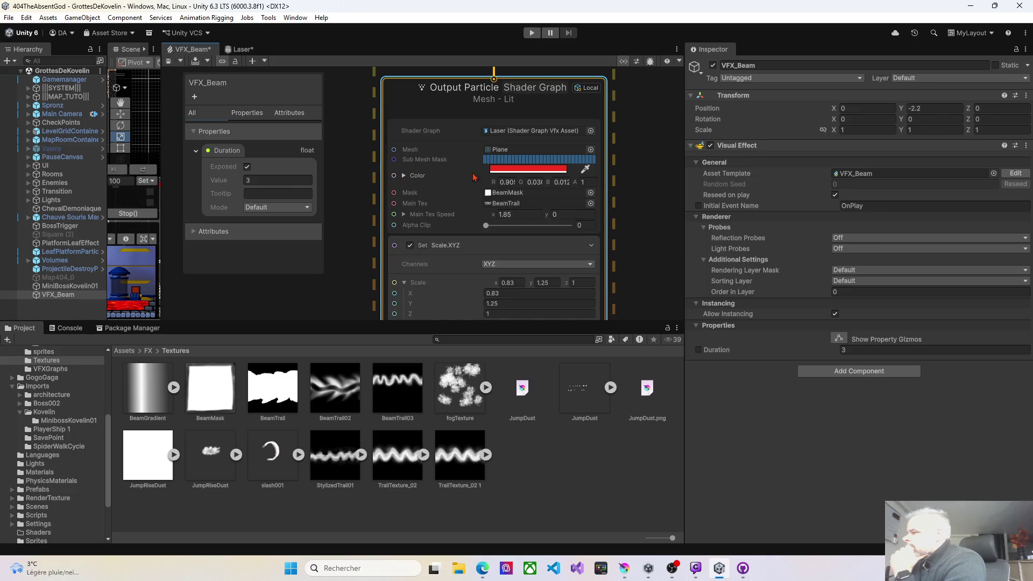
{"action": "left_click", "coordinate": [509, 170]}
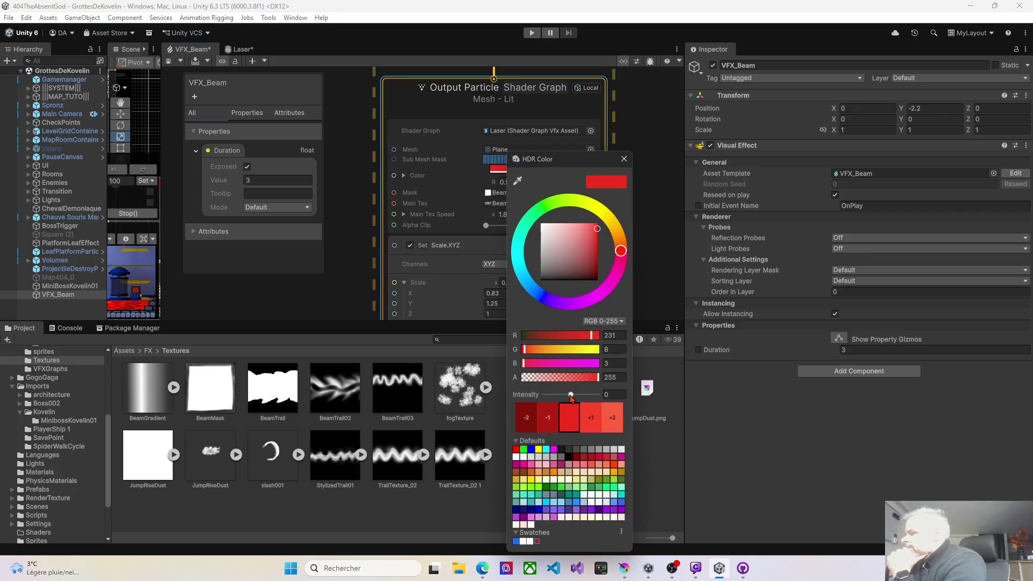
{"action": "left_click_drag", "start_coordinate": [572, 396], "coordinate": [583, 394]}
{"action": "left_click_drag", "start_coordinate": [161, 226], "coordinate": [538, 204]}
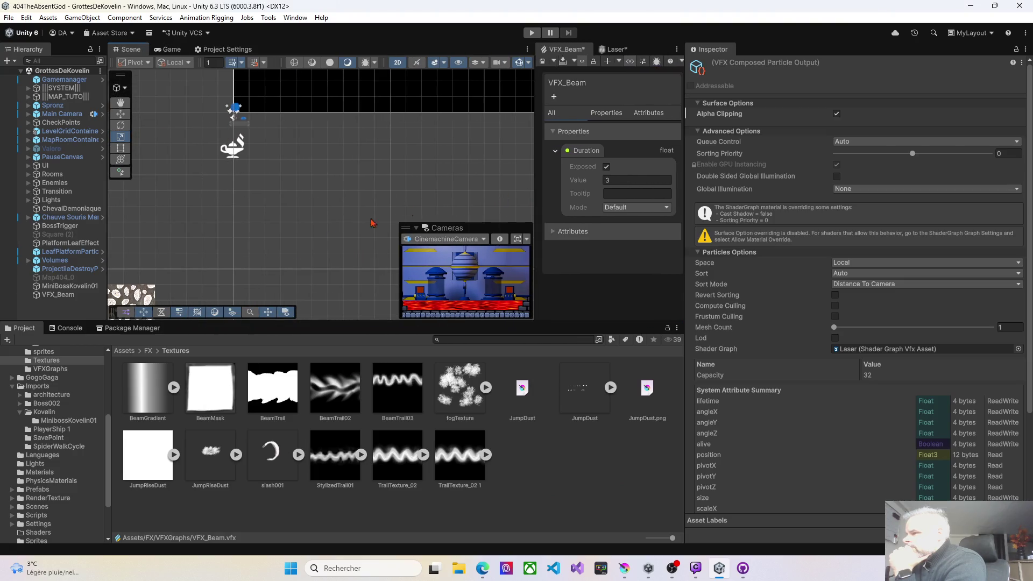
- Play and replay the red VFX_Beam effect in the Scene view
{"action": "left_click", "coordinate": [75, 295]}
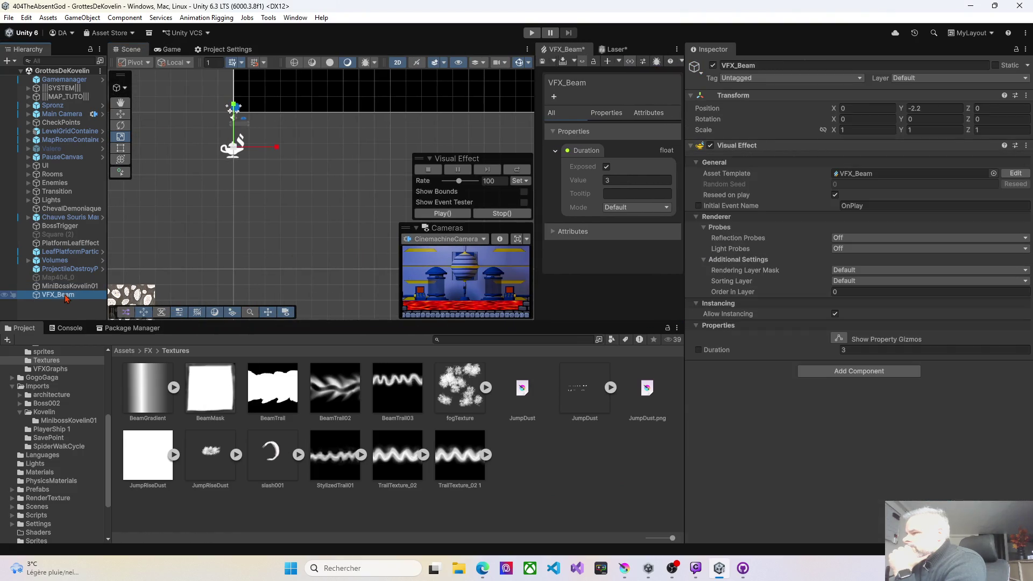
{"action": "left_click", "coordinate": [441, 213]}
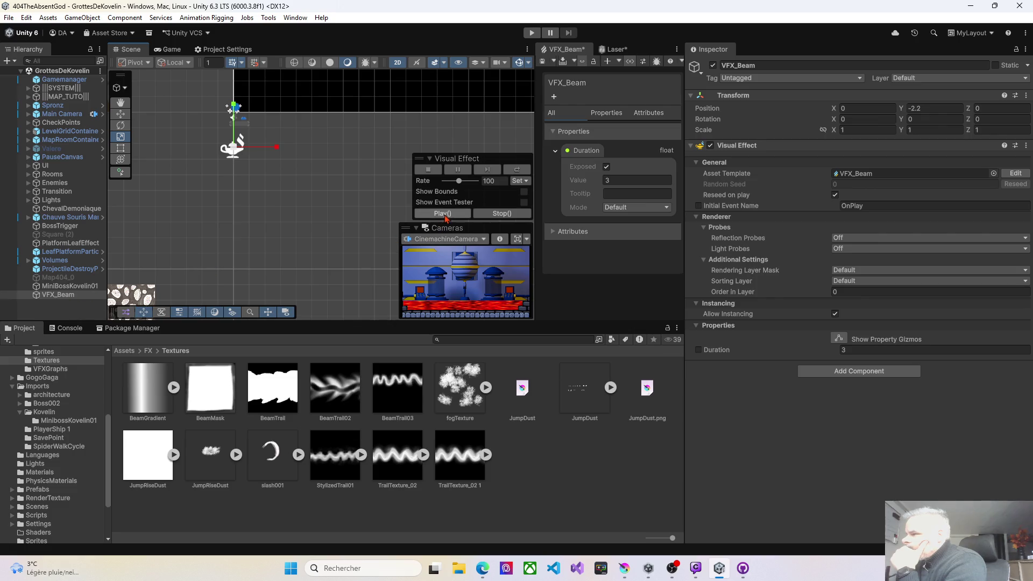
{"action": "left_click", "coordinate": [444, 214]}
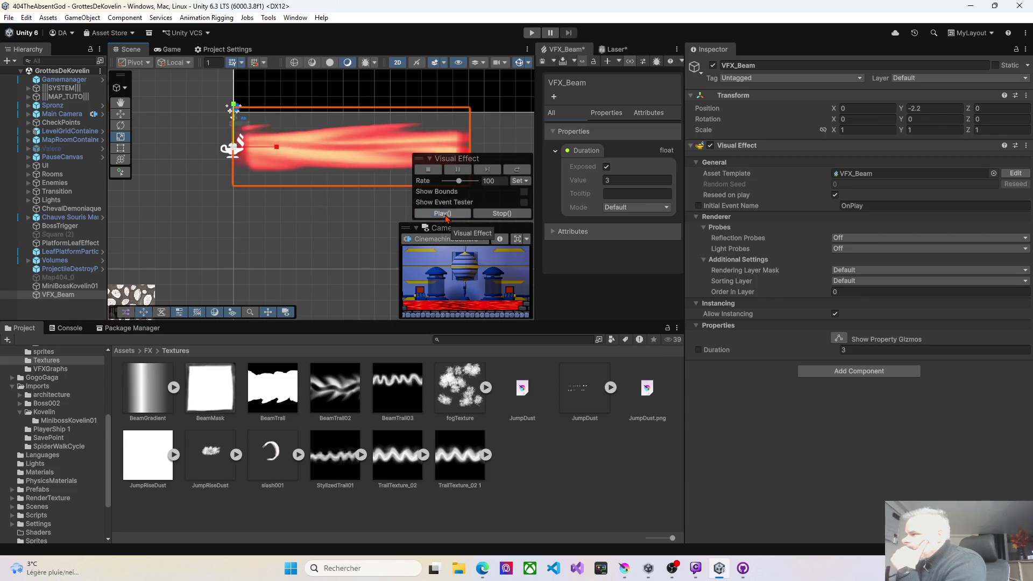
{"action": "left_click_drag", "start_coordinate": [312, 255], "coordinate": [244, 278]}
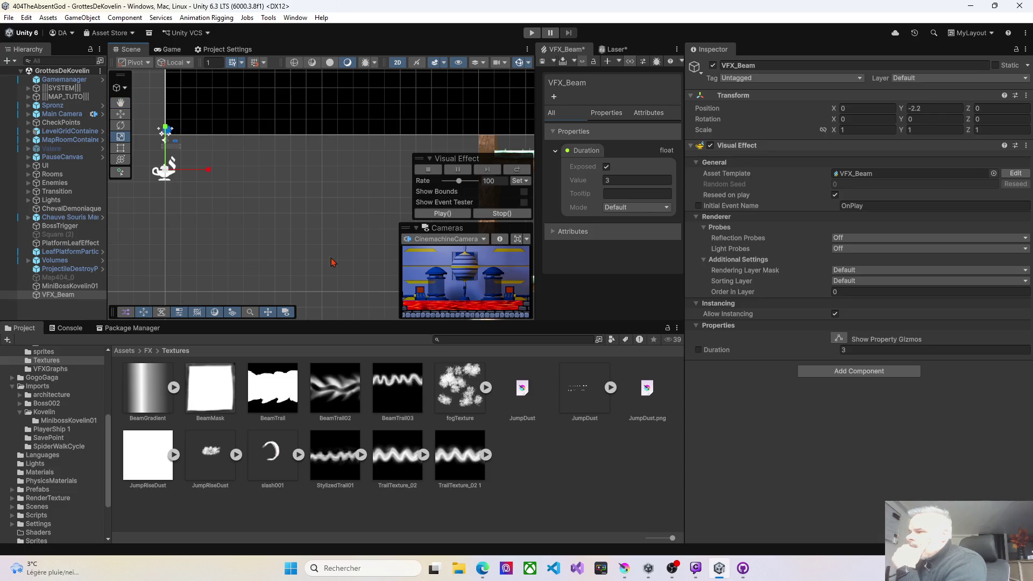
{"action": "left_click", "coordinate": [442, 213]}
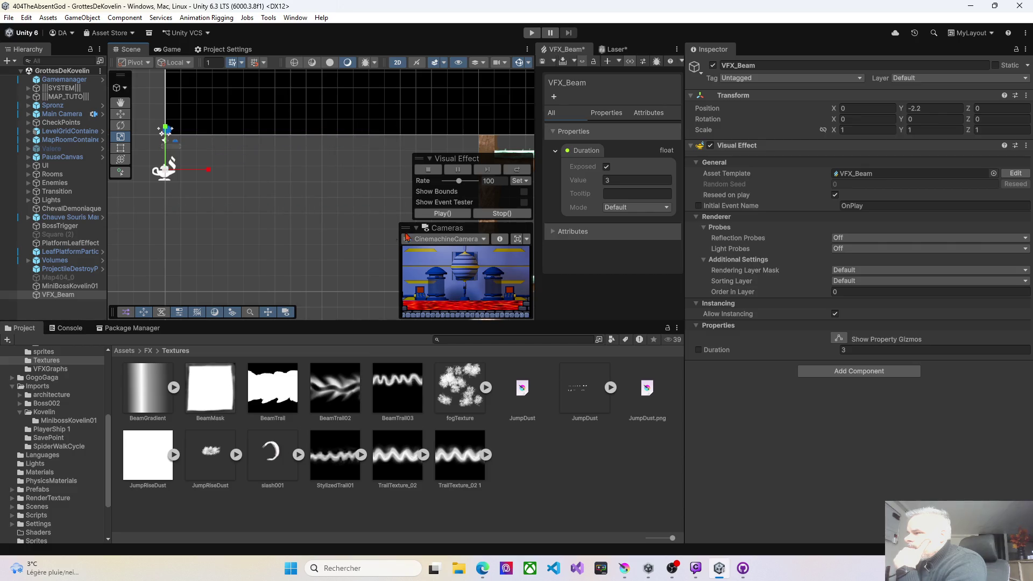
{"action": "left_click", "coordinate": [450, 215]}
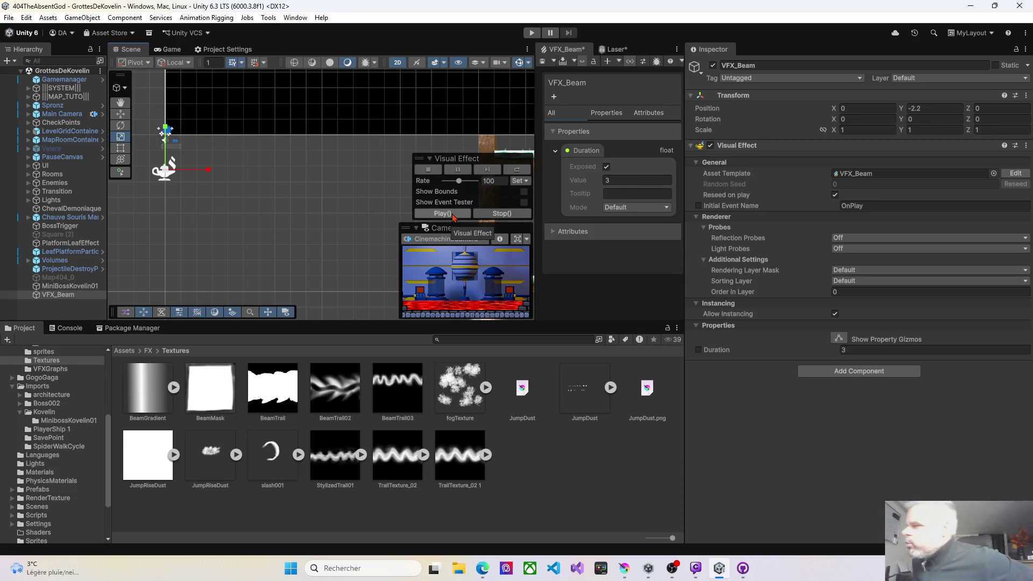
{"action": "left_click", "coordinate": [445, 215]}
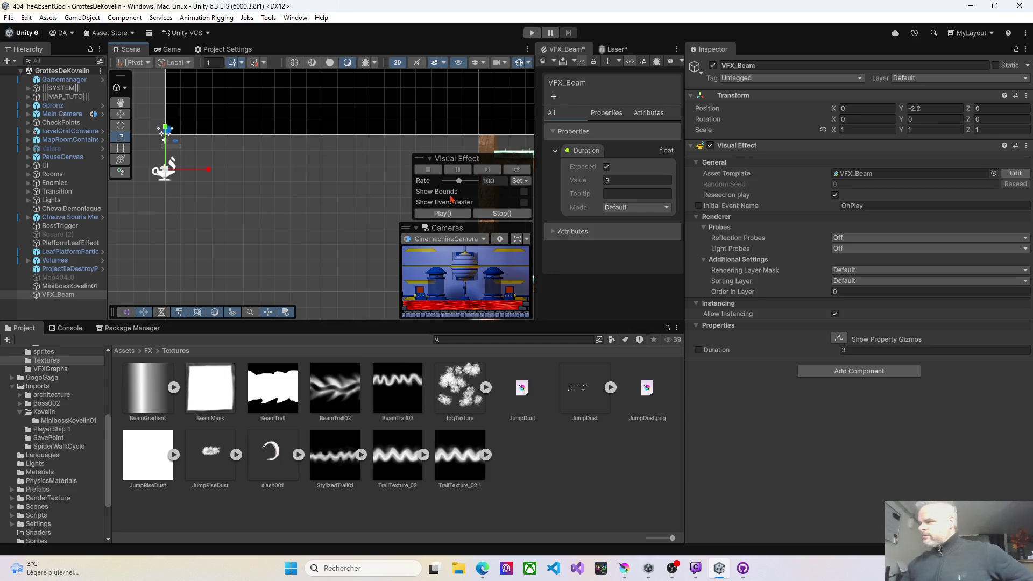
{"action": "left_click", "coordinate": [438, 215]}
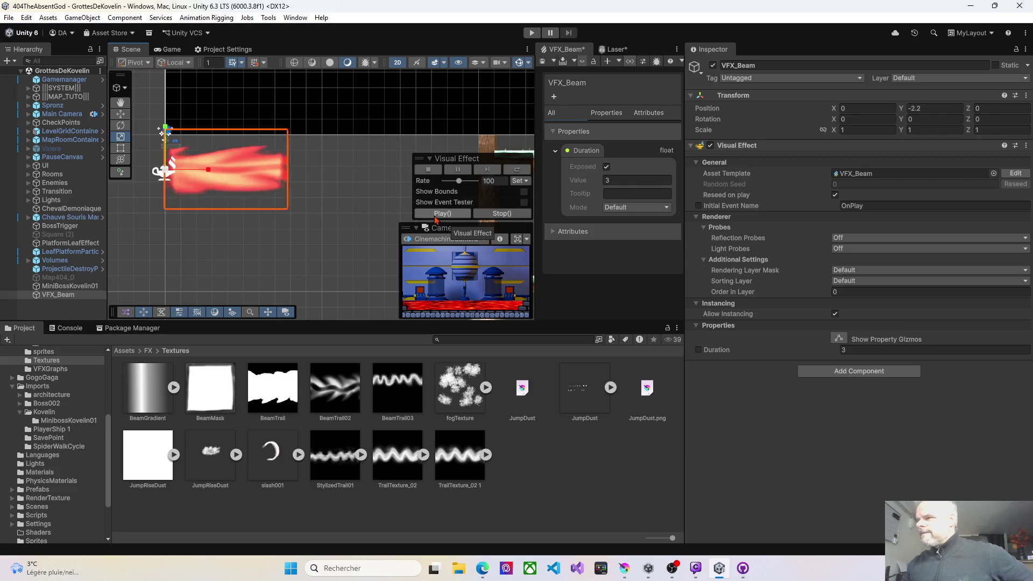
{"action": "left_click", "coordinate": [441, 214]}
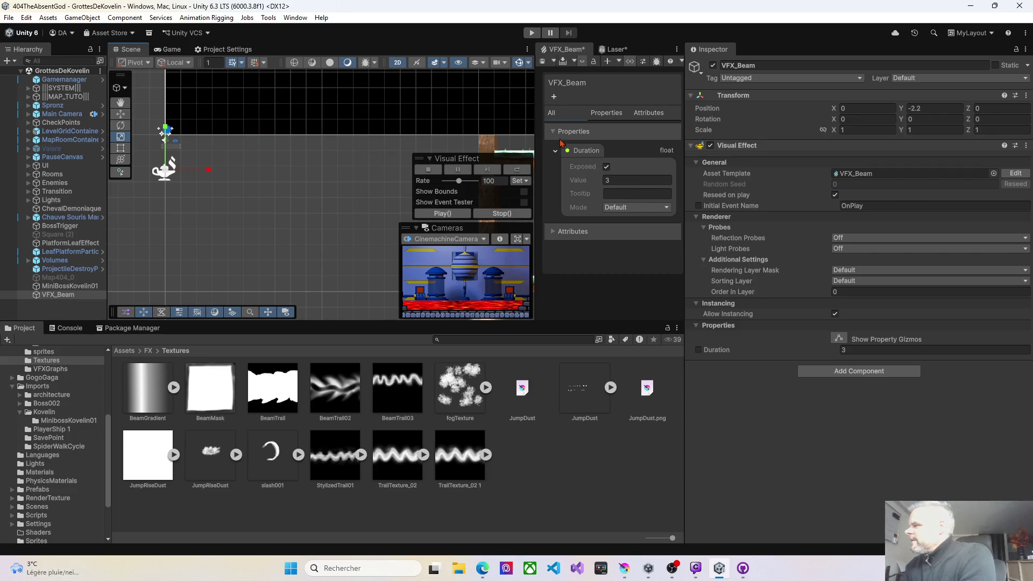
- Save the VFX_Beam graph, replay the beam, and widen the Scene and graph panes
{"action": "left_click_drag", "start_coordinate": [537, 138], "coordinate": [249, 81]}
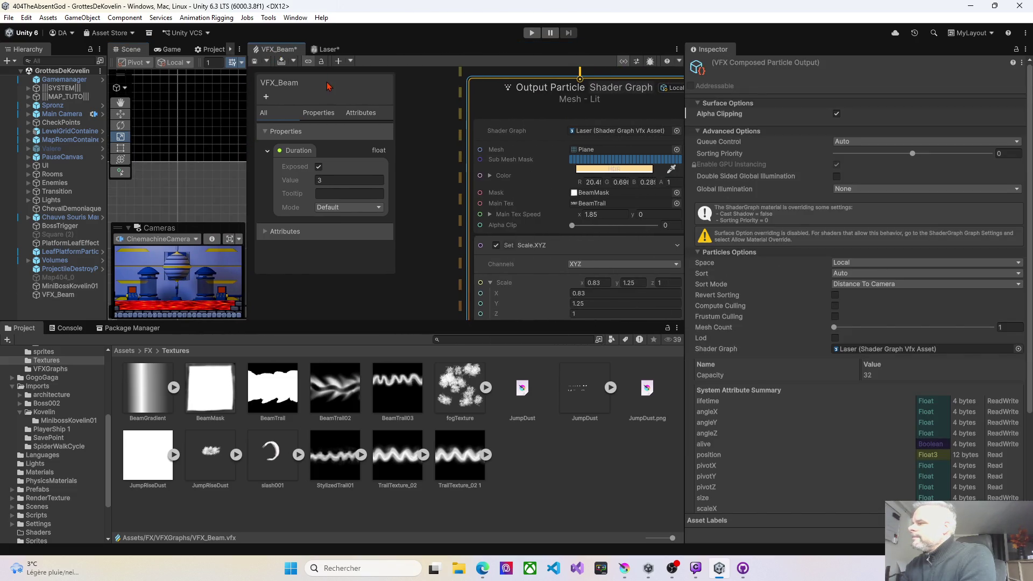
{"action": "left_click", "coordinate": [254, 62]}
{"action": "left_click_drag", "start_coordinate": [247, 103], "coordinate": [572, 105]}
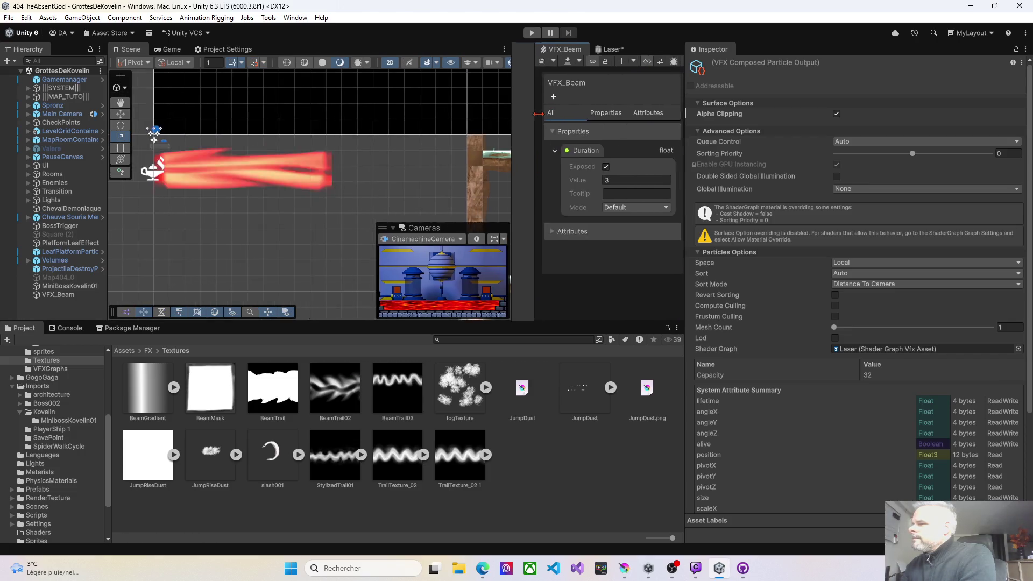
{"action": "left_click", "coordinate": [69, 296]}
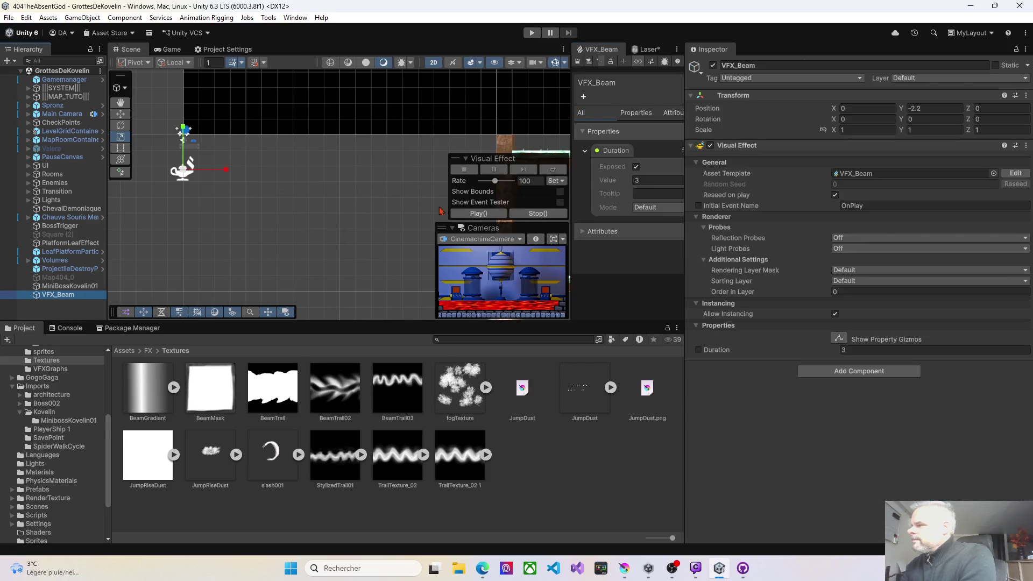
{"action": "left_click", "coordinate": [467, 214]}
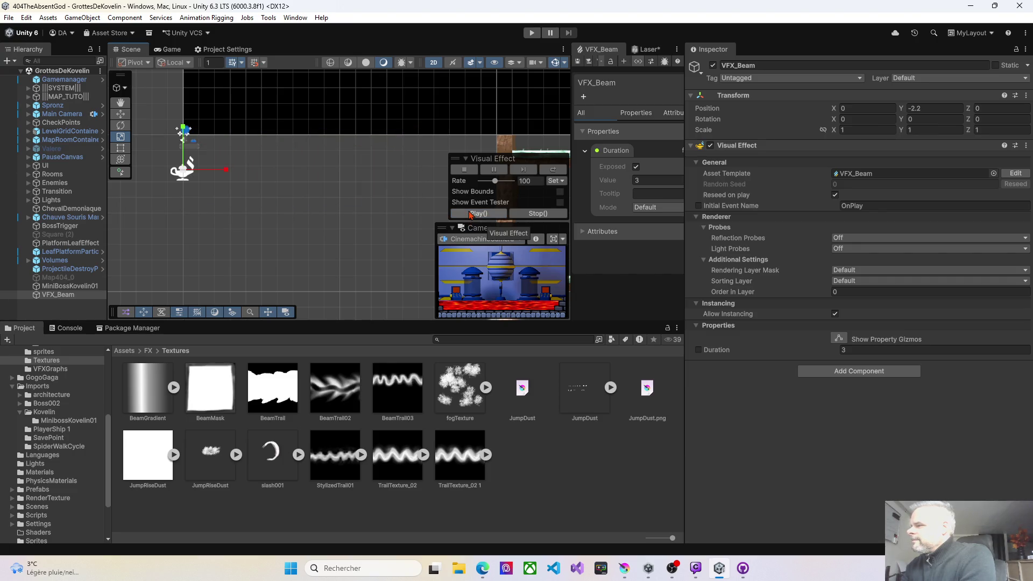
{"action": "left_click", "coordinate": [470, 214]}
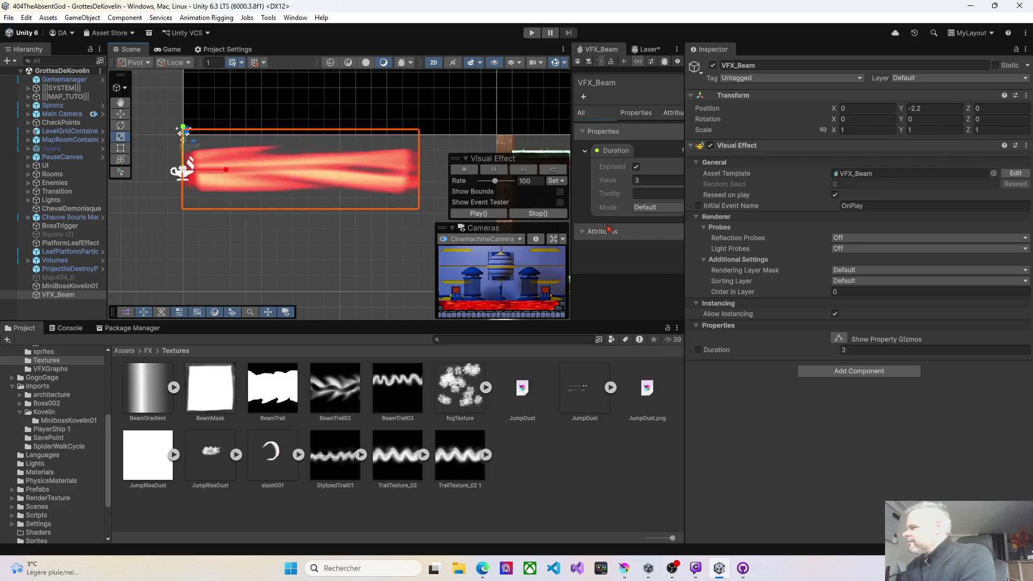
{"action": "left_click_drag", "start_coordinate": [685, 199], "coordinate": [819, 199]}
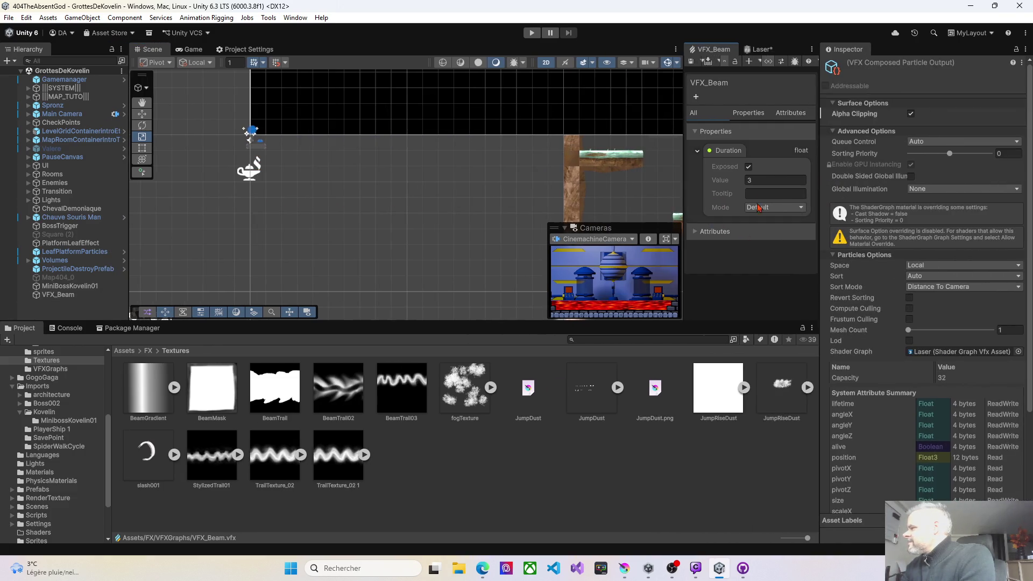
- Widen the VFX graph view and select the beam's Output Particle node with its scale blocks in view
{"action": "left_click_drag", "start_coordinate": [685, 189], "coordinate": [472, 189]}
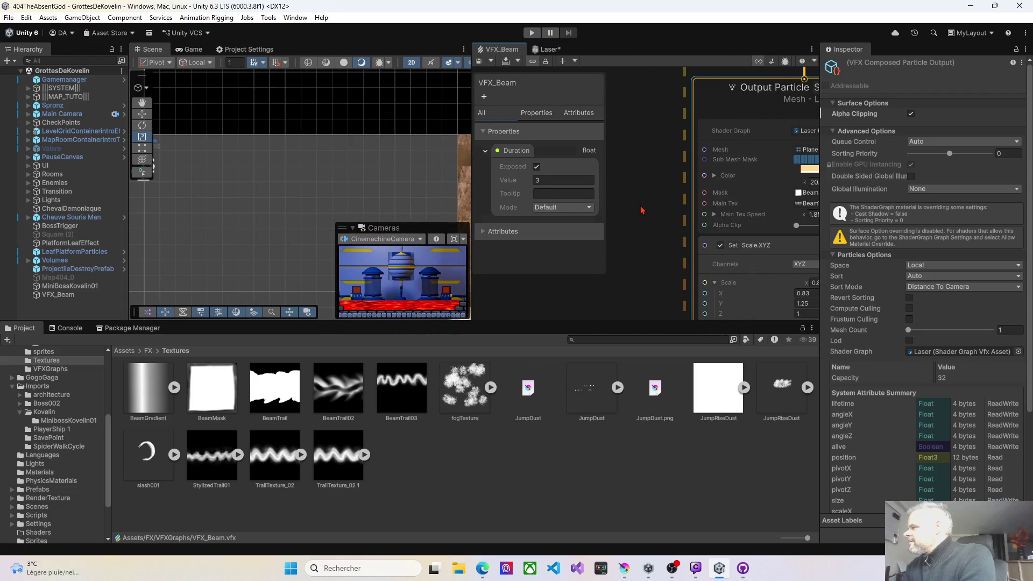
{"action": "scroll", "coordinate": [679, 168], "scroll_direction": "down", "scroll_amount": 3}
{"action": "left_click", "coordinate": [752, 260]}
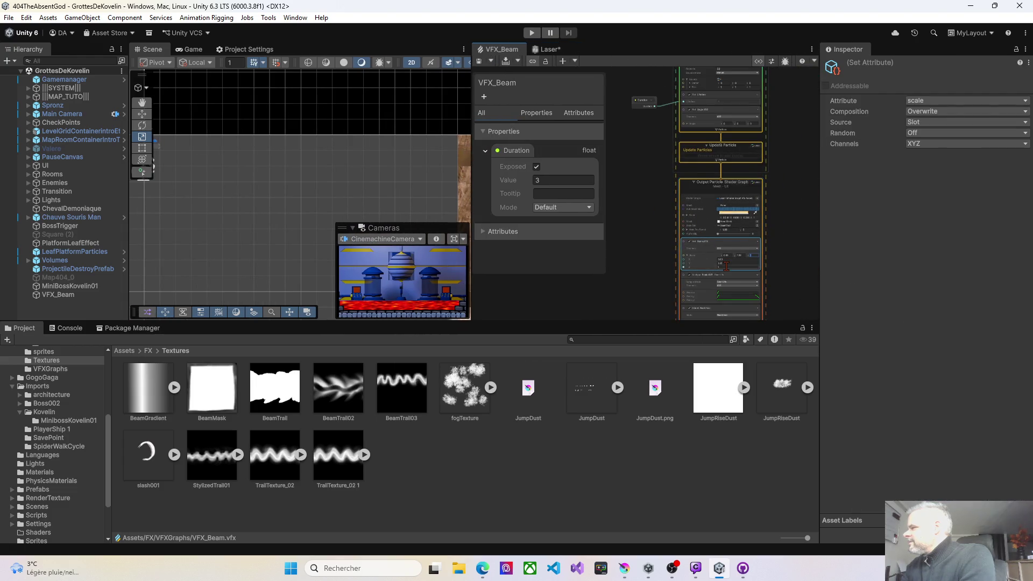
{"action": "scroll", "coordinate": [683, 248], "scroll_direction": "up", "scroll_amount": 10}
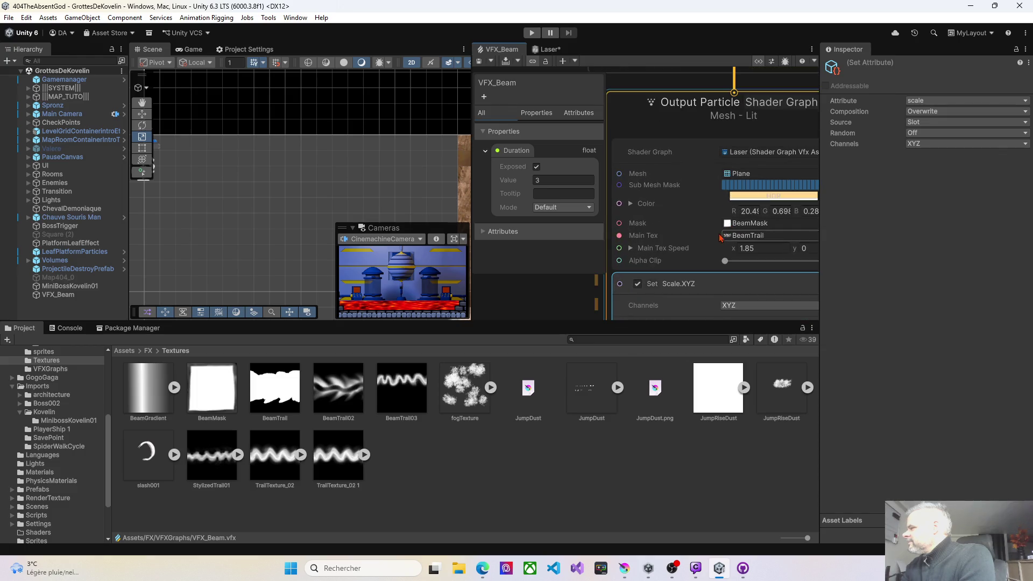
{"action": "left_click", "coordinate": [670, 210]}
{"action": "left_click_drag", "start_coordinate": [594, 275], "coordinate": [572, 199]}
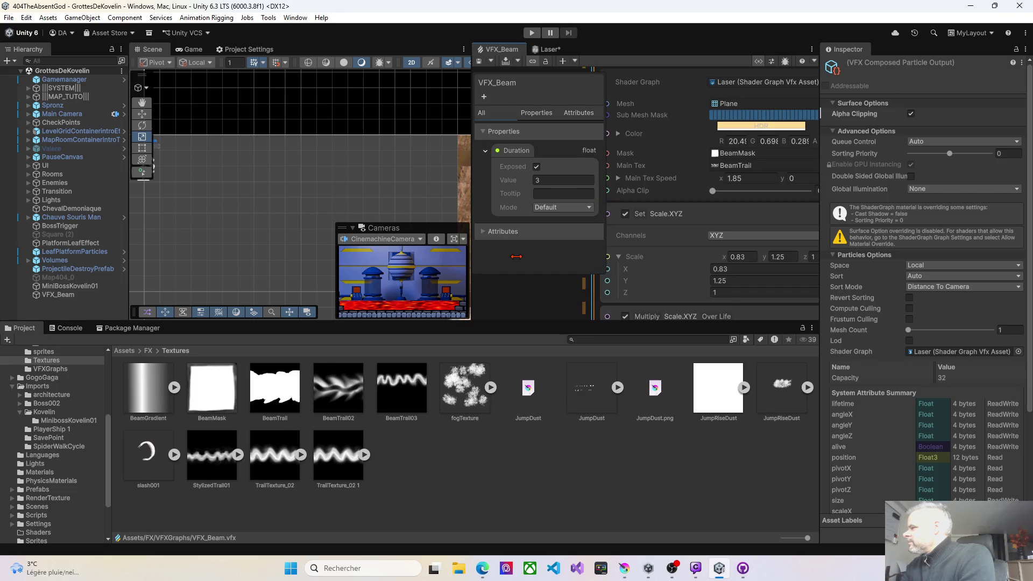
{"action": "mouse_move", "coordinate": [556, 314]}
{"action": "left_mouse_down"}
{"action": "mouse_move", "coordinate": [581, 304]}
{"action": "mouse_move", "coordinate": [595, 434]}
{"action": "left_mouse_up"}
{"action": "left_click", "coordinate": [814, 261]}
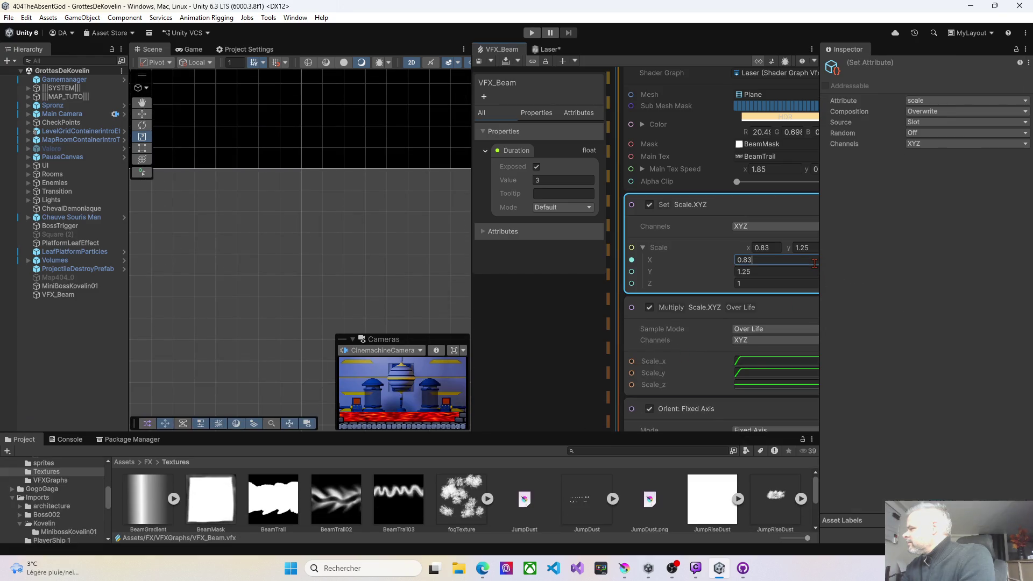
{"action": "left_click_drag", "start_coordinate": [822, 196], "coordinate": [936, 197]}
{"action": "left_click_drag", "start_coordinate": [738, 252], "coordinate": [771, 253]}
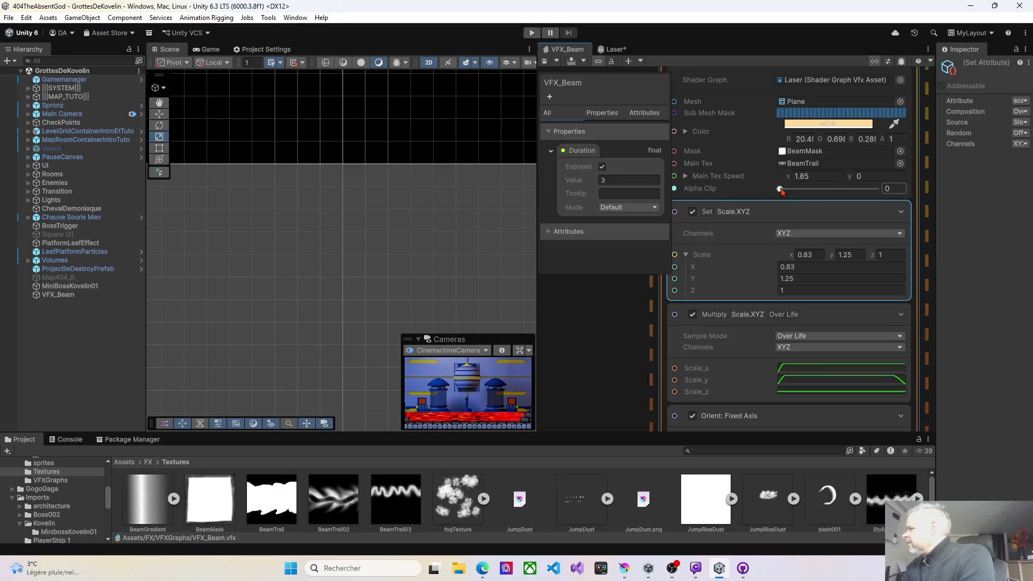
- Raise Alpha Clip slightly above zero and replay VFX_Beam to preview the clipping
{"action": "left_click", "coordinate": [780, 190]}
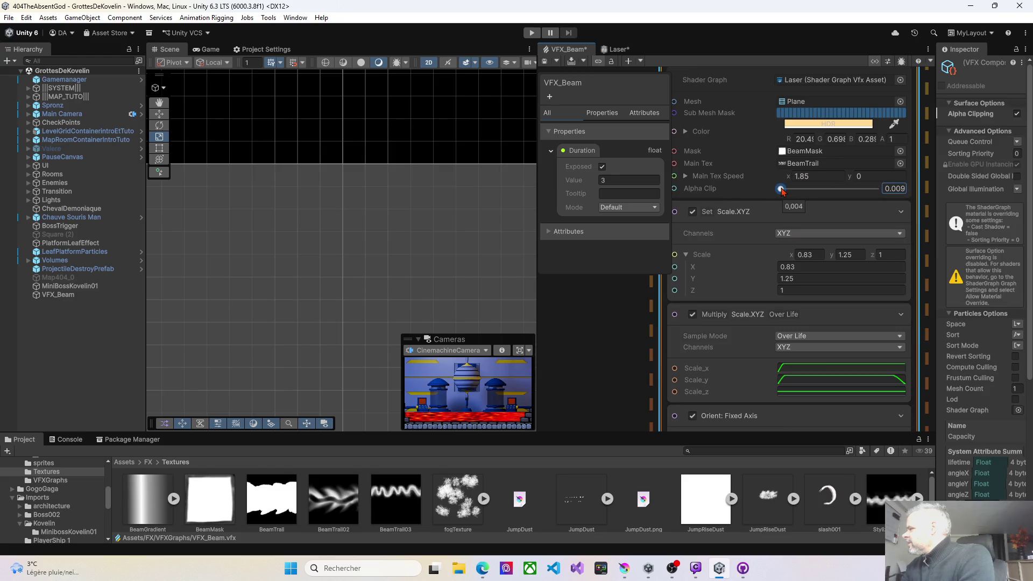
{"action": "left_click", "coordinate": [51, 298]}
{"action": "left_click", "coordinate": [445, 325]}
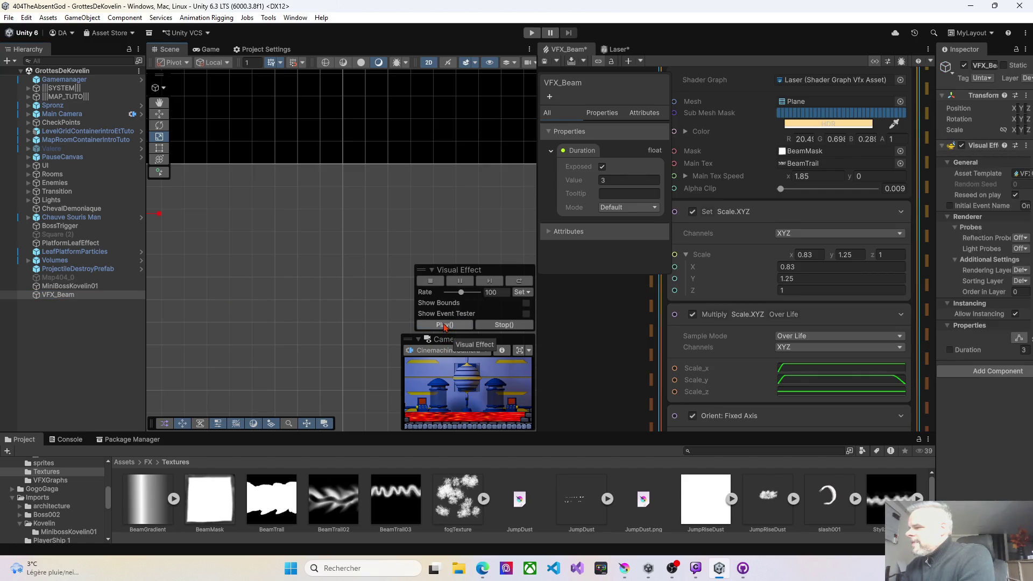
{"action": "left_click_drag", "start_coordinate": [240, 252], "coordinate": [332, 230]}
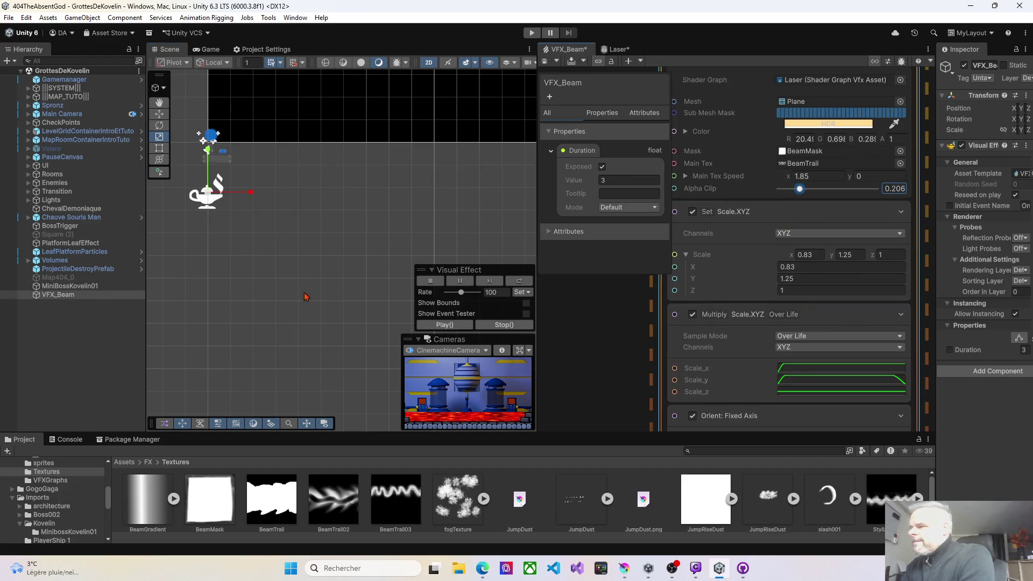
{"action": "left_click", "coordinate": [430, 326]}
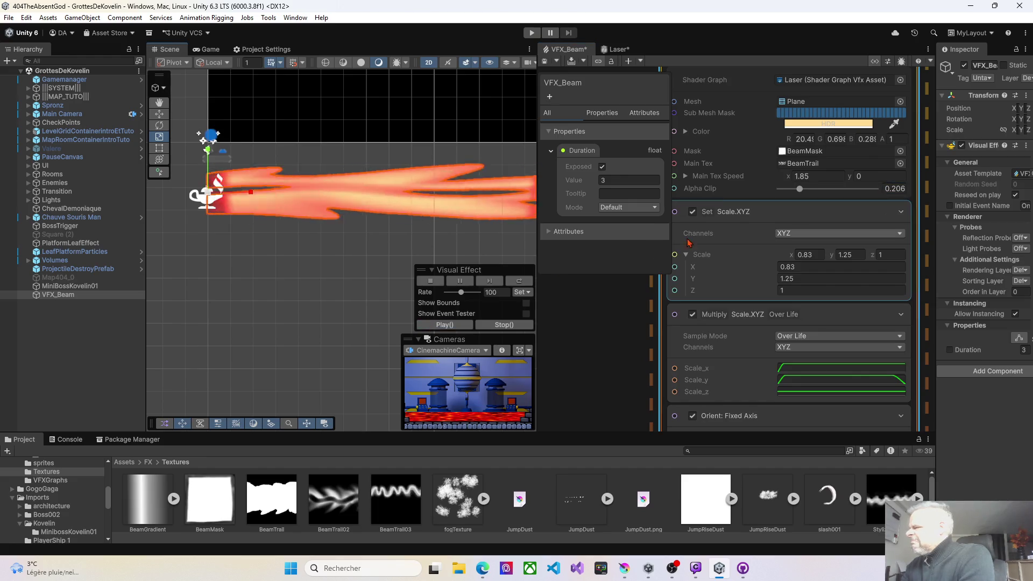
- Lower Alpha Clip to 0.032 and replay the beam effect
{"action": "left_click_drag", "start_coordinate": [799, 189], "coordinate": [797, 189]}
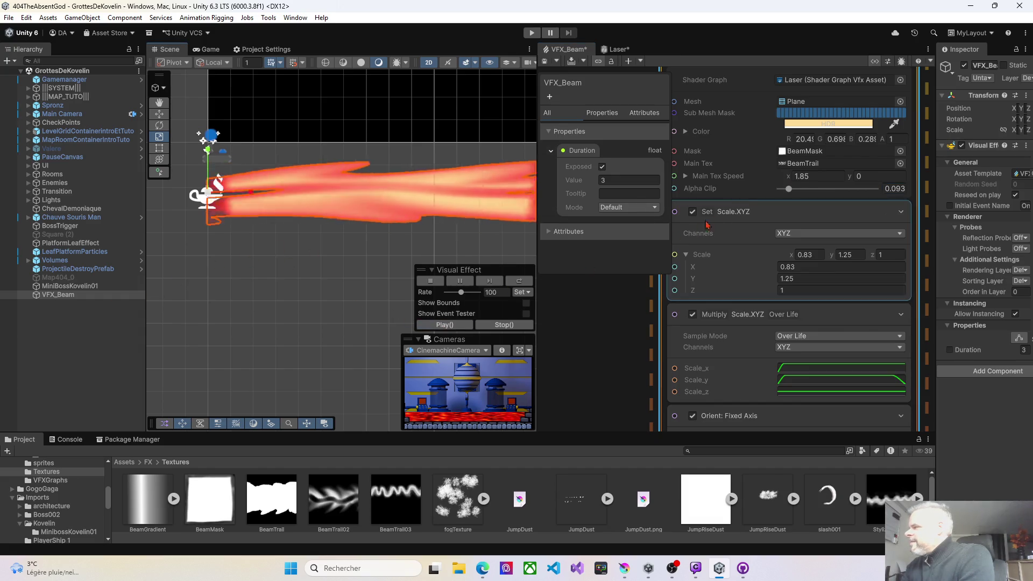
{"action": "left_click_drag", "start_coordinate": [790, 189], "coordinate": [783, 190]}
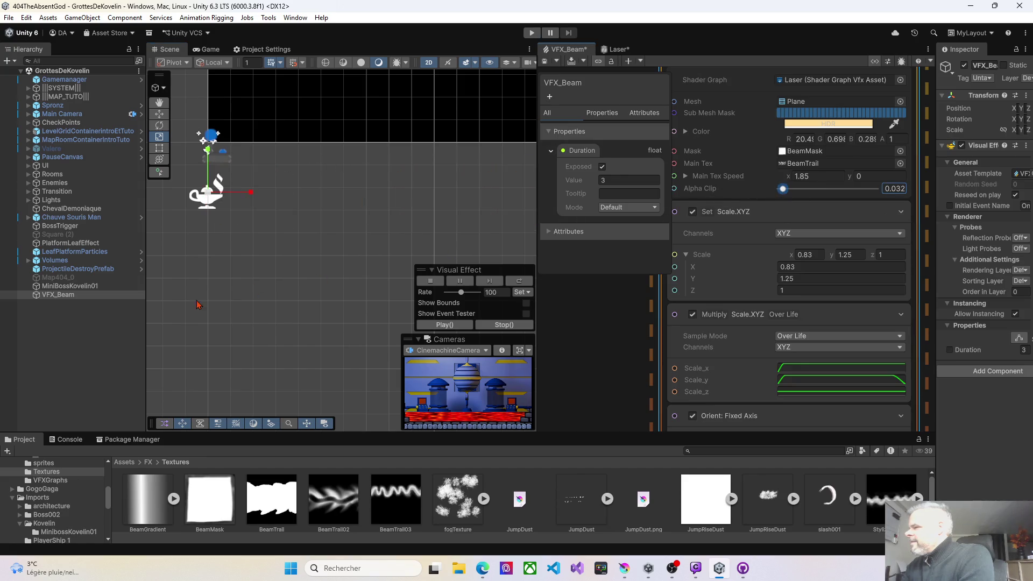
{"action": "left_click", "coordinate": [438, 325]}
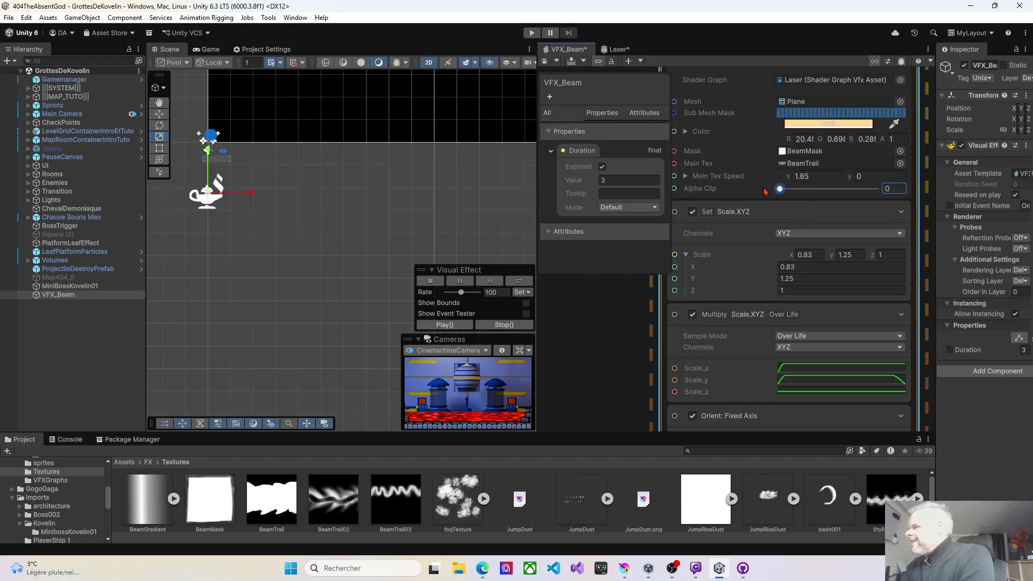
- Set the beam's Main Tex Speed X to 5.9 and replay VFX_Beam
{"action": "left_click", "coordinate": [58, 295]}
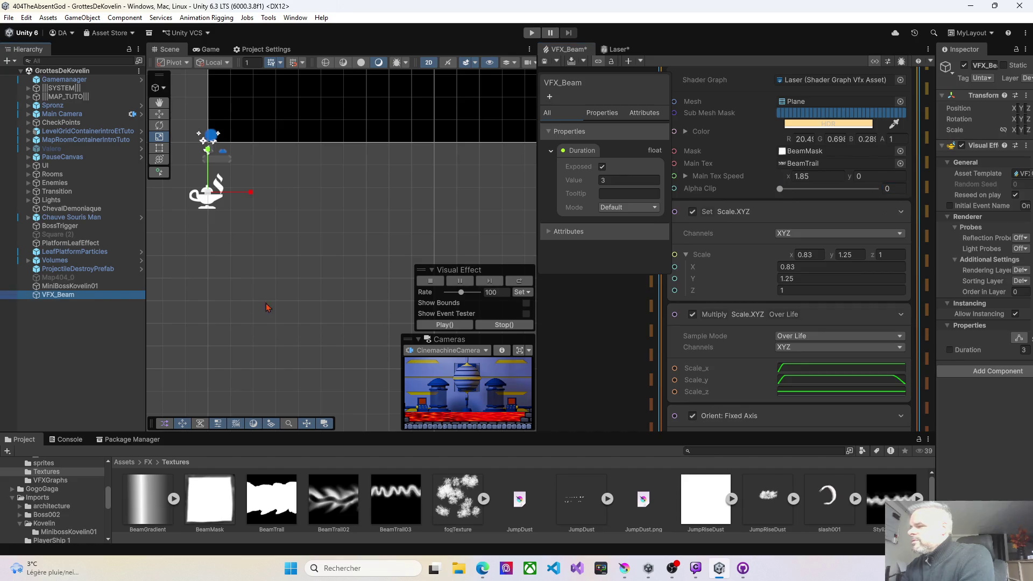
{"action": "left_click", "coordinate": [433, 325]}
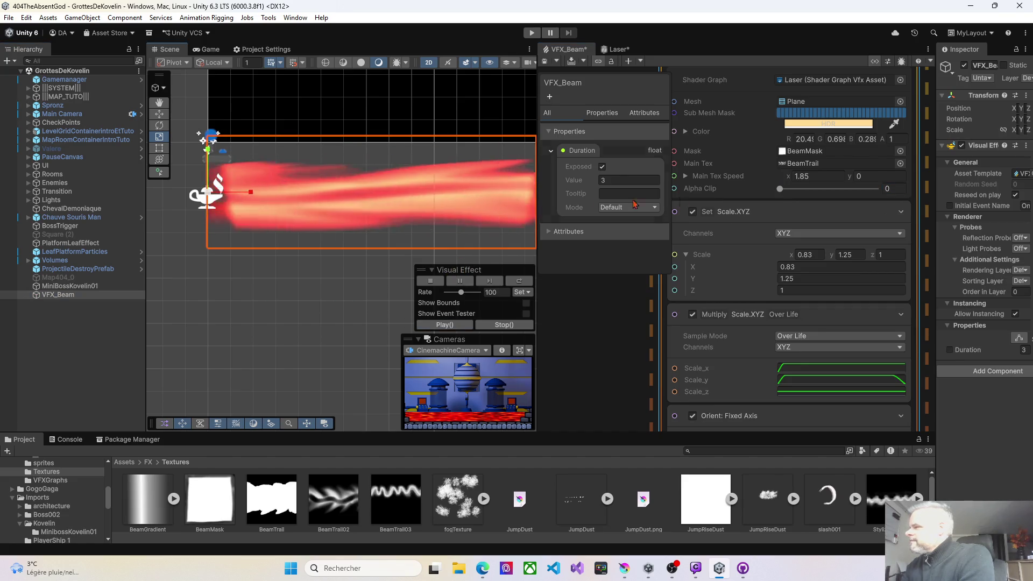
{"action": "left_click", "coordinate": [816, 176]}
{"action": "type", "text": "5.9"}
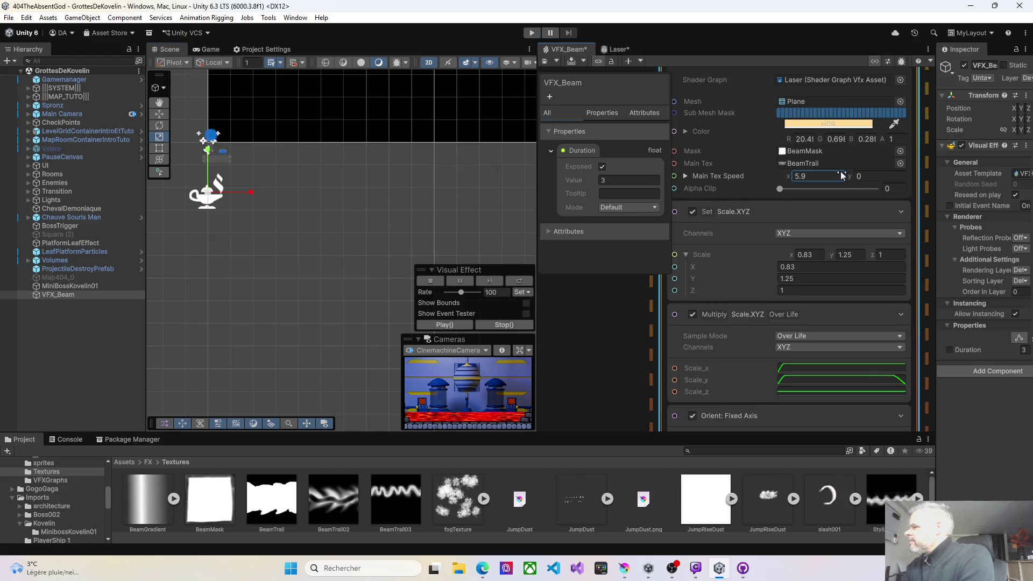
{"action": "left_click", "coordinate": [437, 325]}
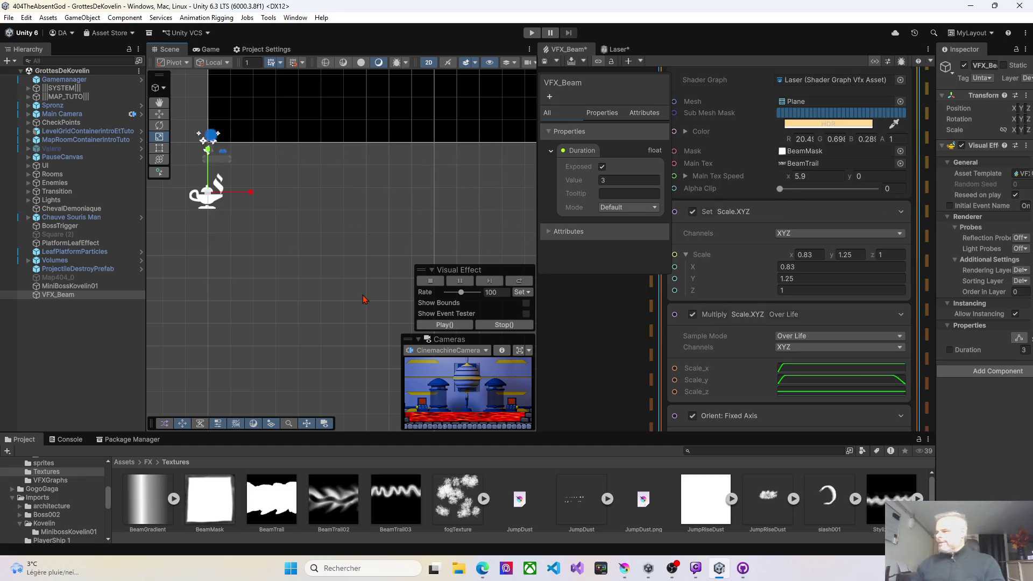
{"action": "left_click", "coordinate": [437, 327]}
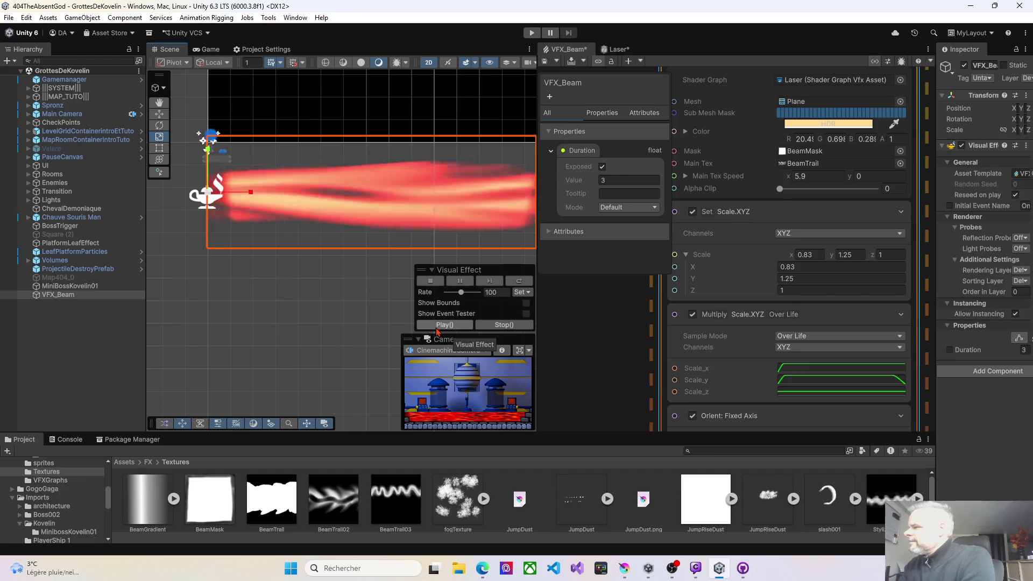
- Boost the beam colour's HDR intensity to 10 and replay the brighter laser
{"action": "left_click", "coordinate": [800, 125]}
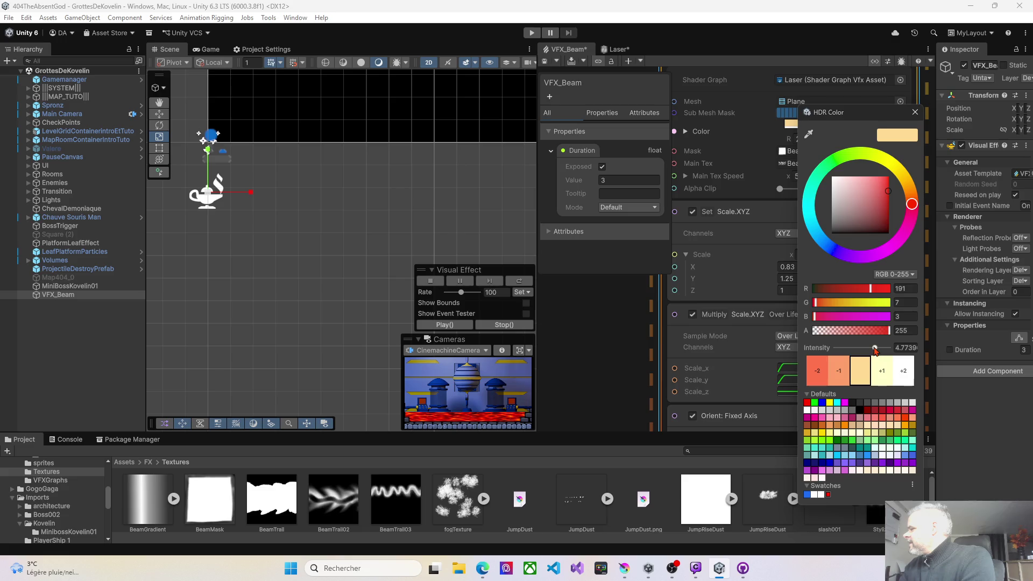
{"action": "left_click_drag", "start_coordinate": [875, 348], "coordinate": [884, 348]}
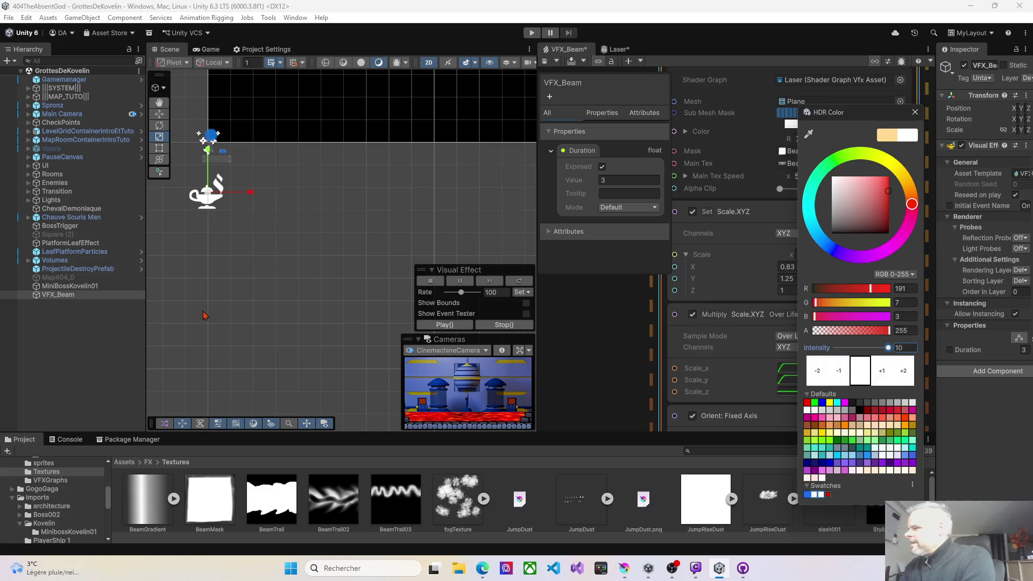
{"action": "left_click", "coordinate": [74, 297]}
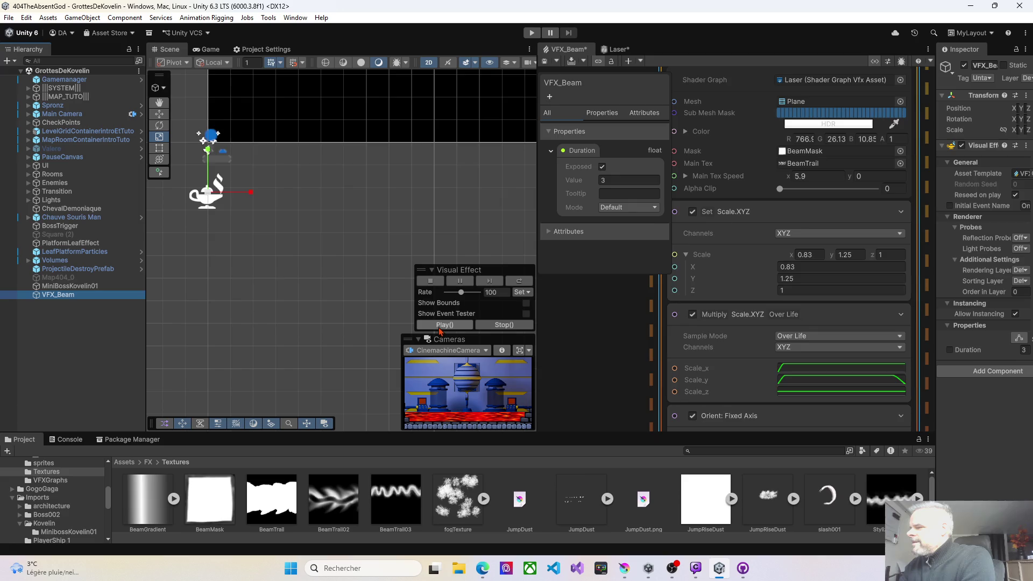
{"action": "left_click", "coordinate": [441, 326]}
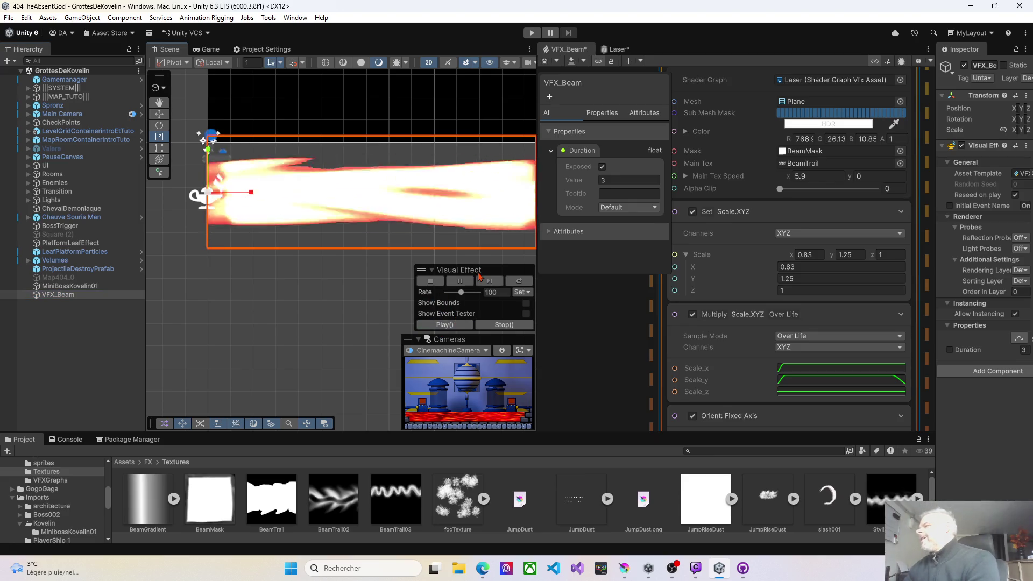
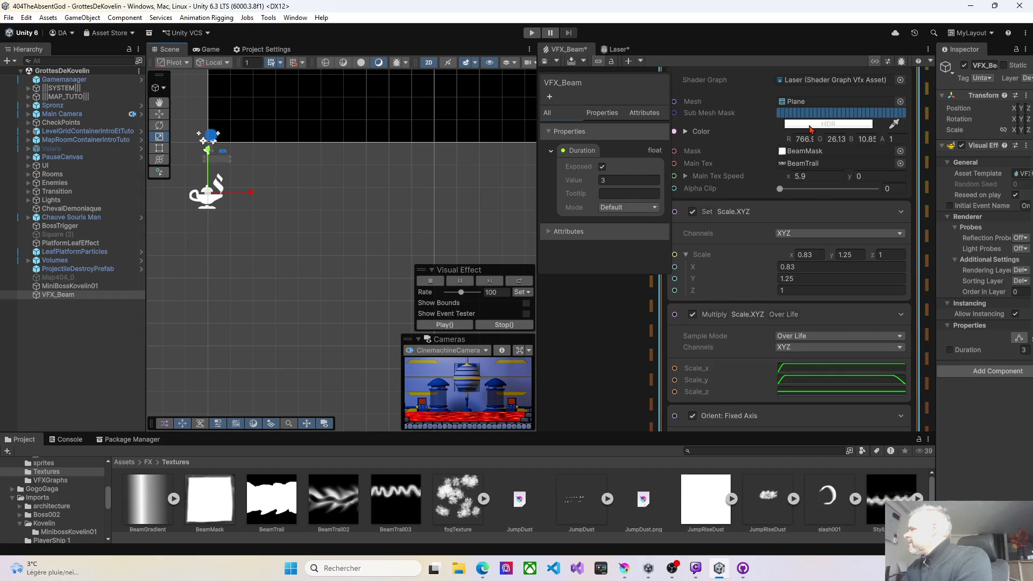
- Lower the HDR intensity of the beam output's Color in the colour picker
{"action": "left_click", "coordinate": [810, 126]}
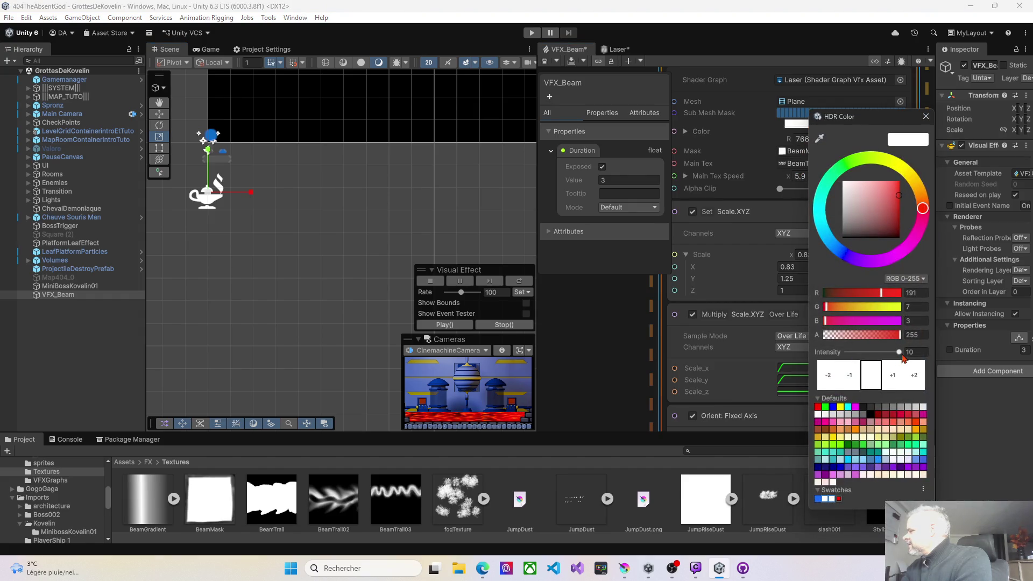
{"action": "left_click_drag", "start_coordinate": [895, 359], "coordinate": [889, 360]}
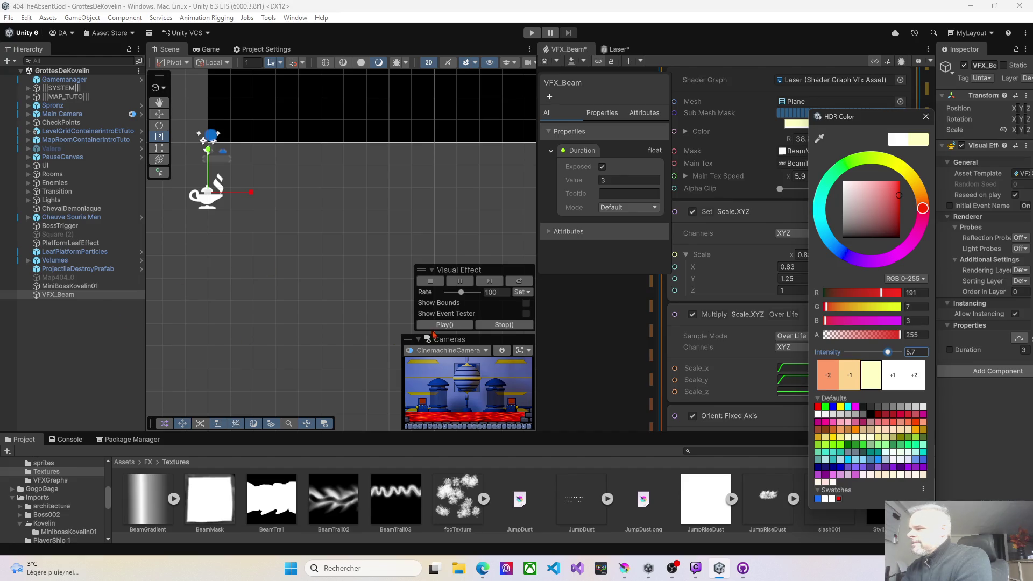
{"action": "left_click", "coordinate": [430, 334]}
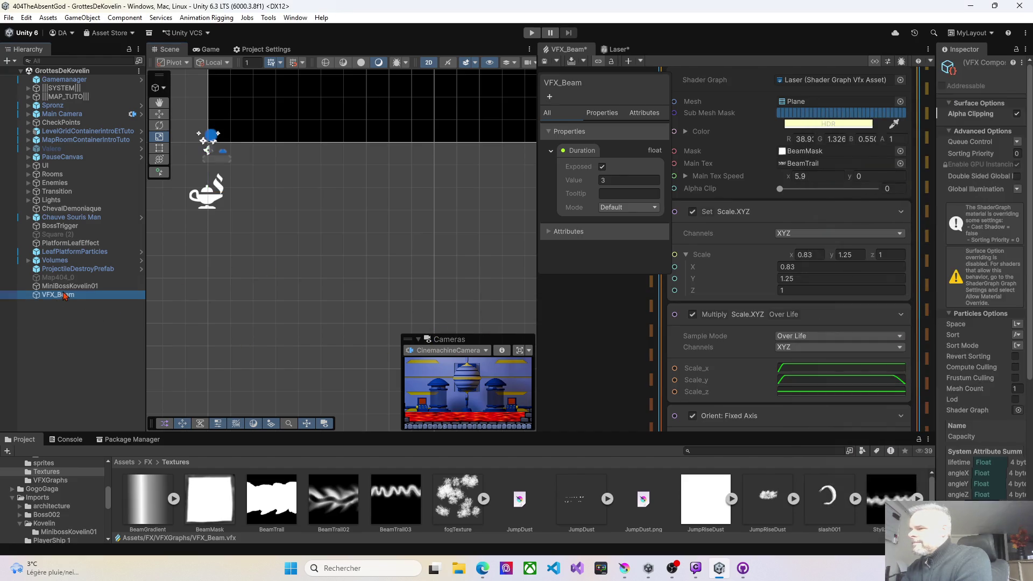
- Select VFX_Beam and replay the effect several times to preview the dimmer beam
{"action": "left_click", "coordinate": [64, 296]}
{"action": "left_click", "coordinate": [444, 325]}
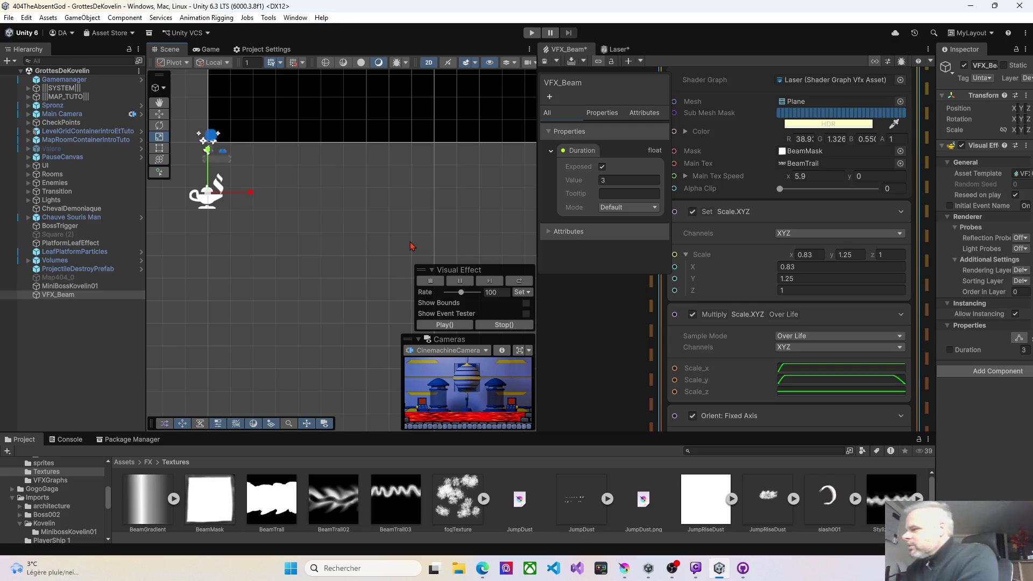
{"action": "left_click", "coordinate": [445, 325]}
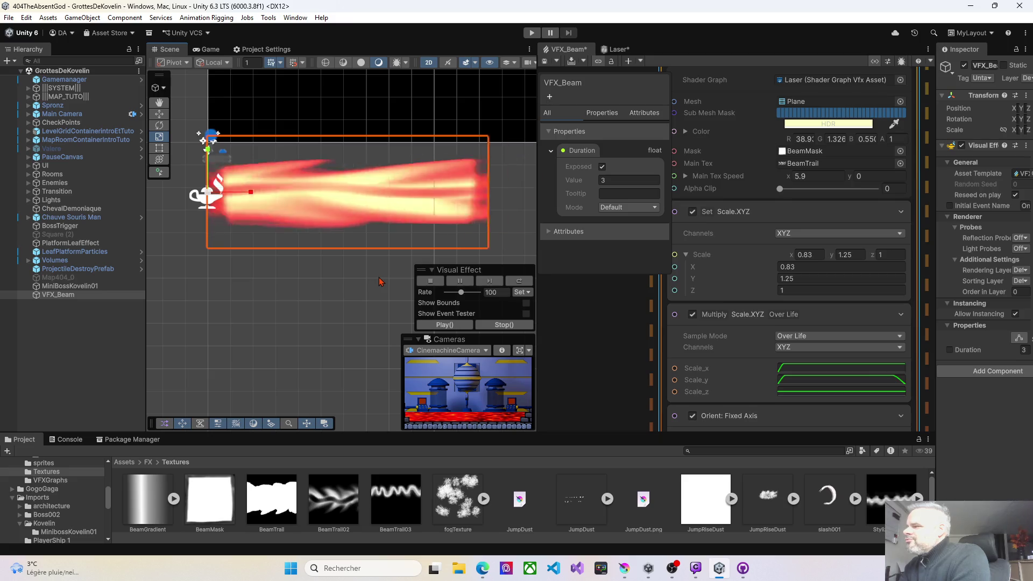
{"action": "left_click", "coordinate": [449, 325]}
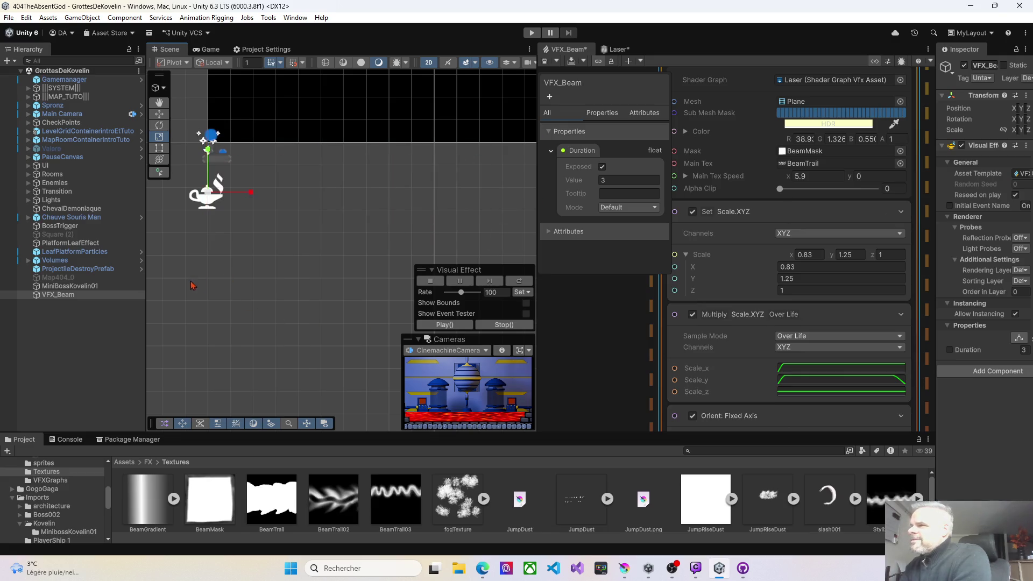
{"action": "left_click", "coordinate": [613, 49]}
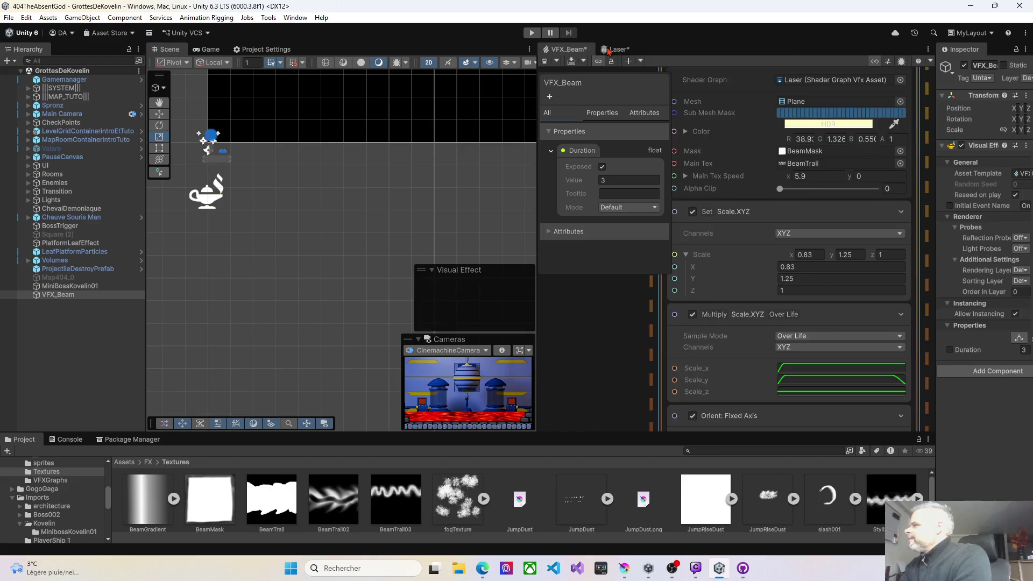
- Save both the Laser shader graph and the VFX_Beam graph
{"action": "left_click", "coordinate": [545, 61]}
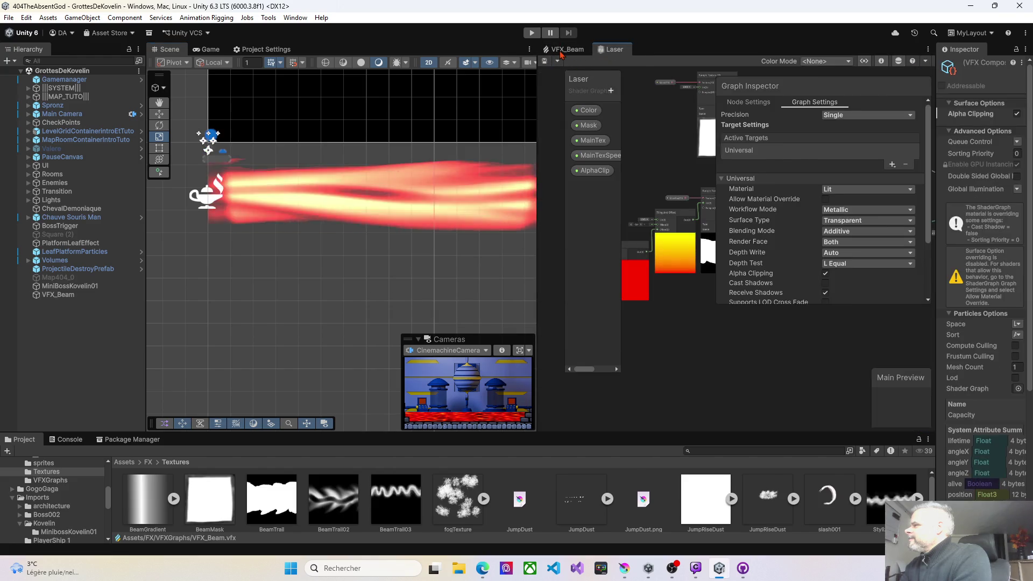
{"action": "left_click", "coordinate": [559, 50]}
{"action": "left_click", "coordinate": [545, 60]}
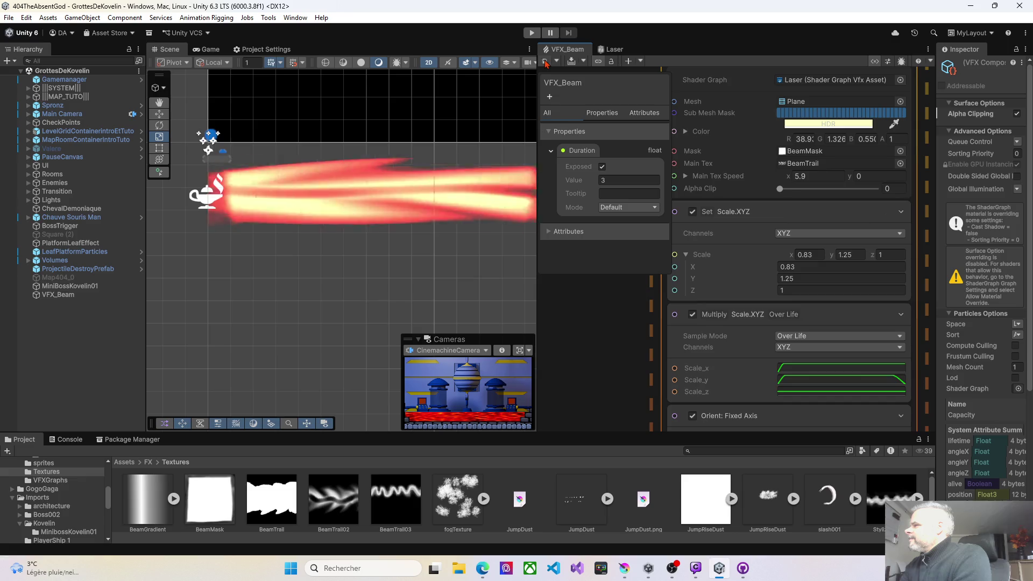
- Set Main Tex Speed X to 3.16, save VFX_Beam, and preview the slower beam
{"action": "left_click_drag", "start_coordinate": [785, 179], "coordinate": [763, 179]}
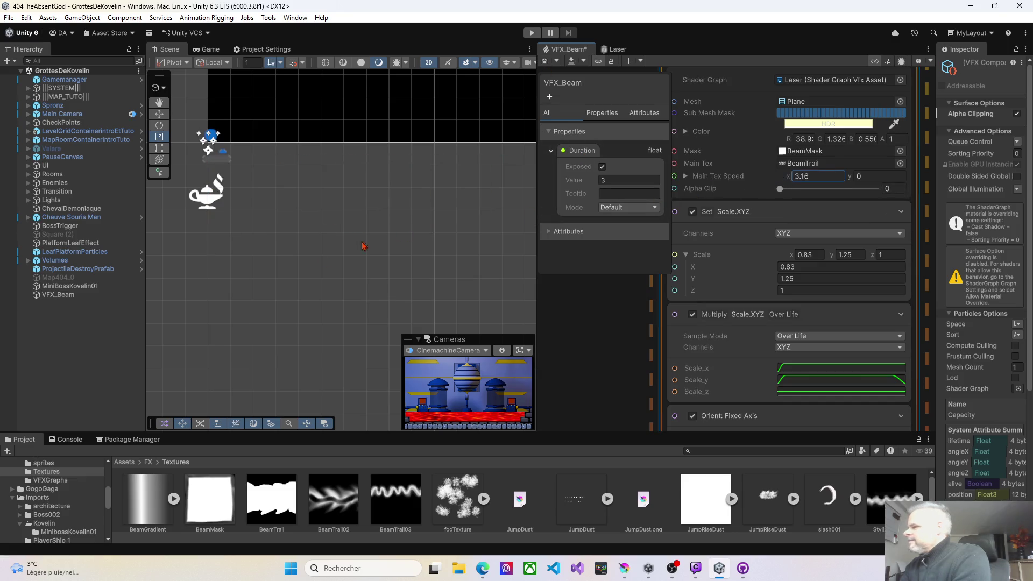
{"action": "left_click", "coordinate": [81, 295]}
{"action": "left_click", "coordinate": [436, 325]}
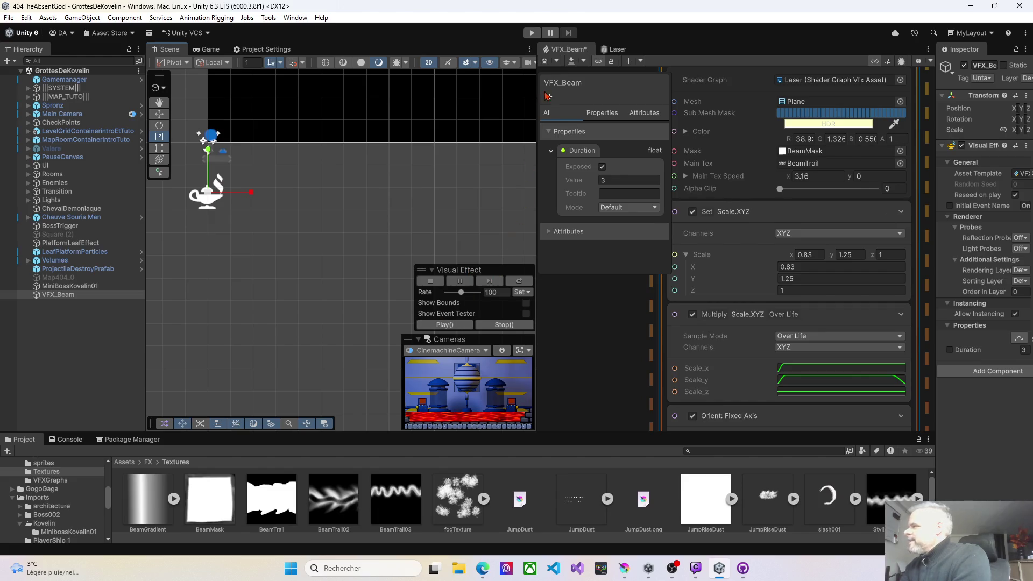
{"action": "left_click", "coordinate": [549, 64]}
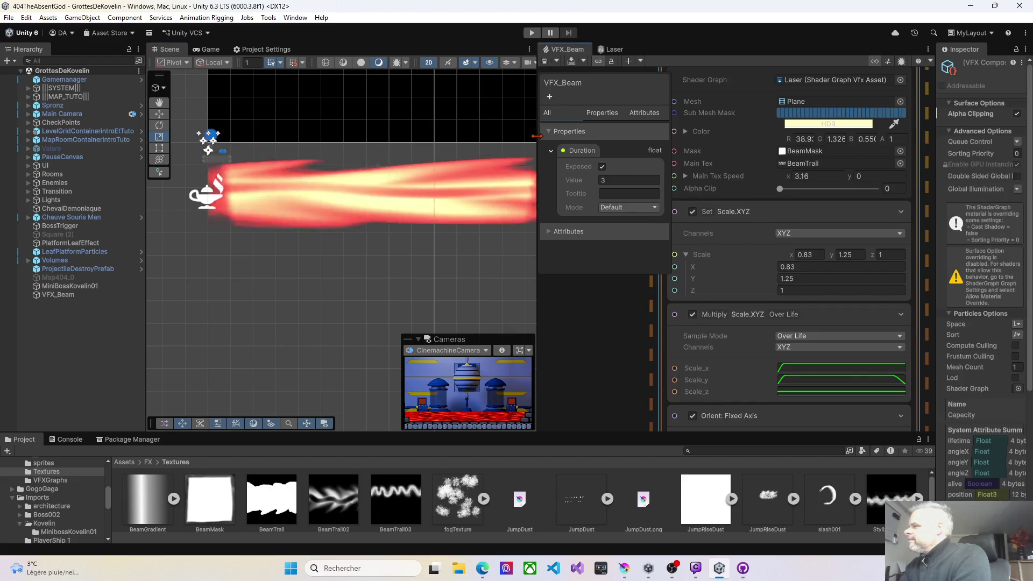
{"action": "scroll", "coordinate": [433, 267], "scroll_direction": "down", "scroll_amount": 2}
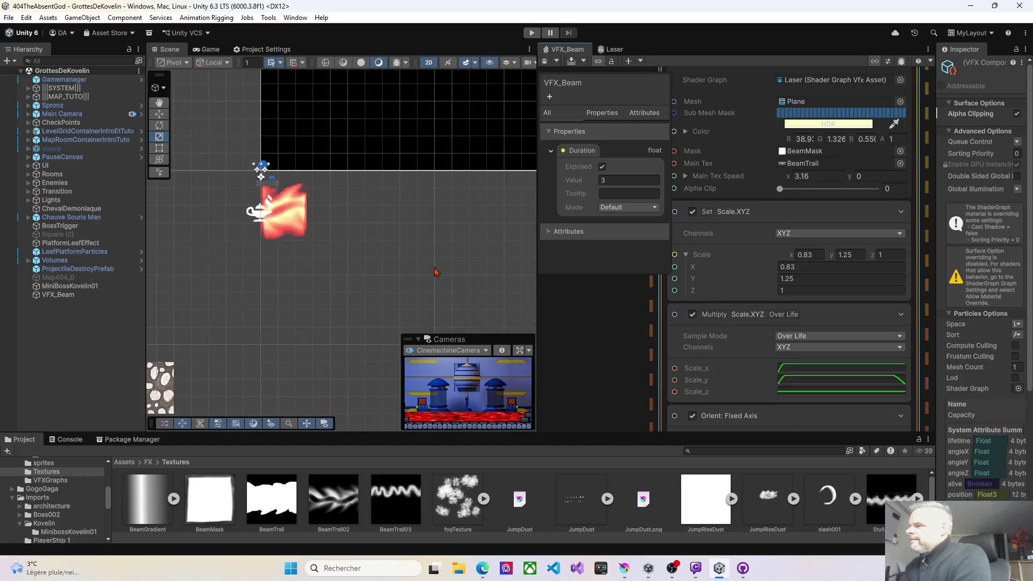
{"action": "left_click", "coordinate": [131, 296]}
{"action": "left_click", "coordinate": [436, 323]}
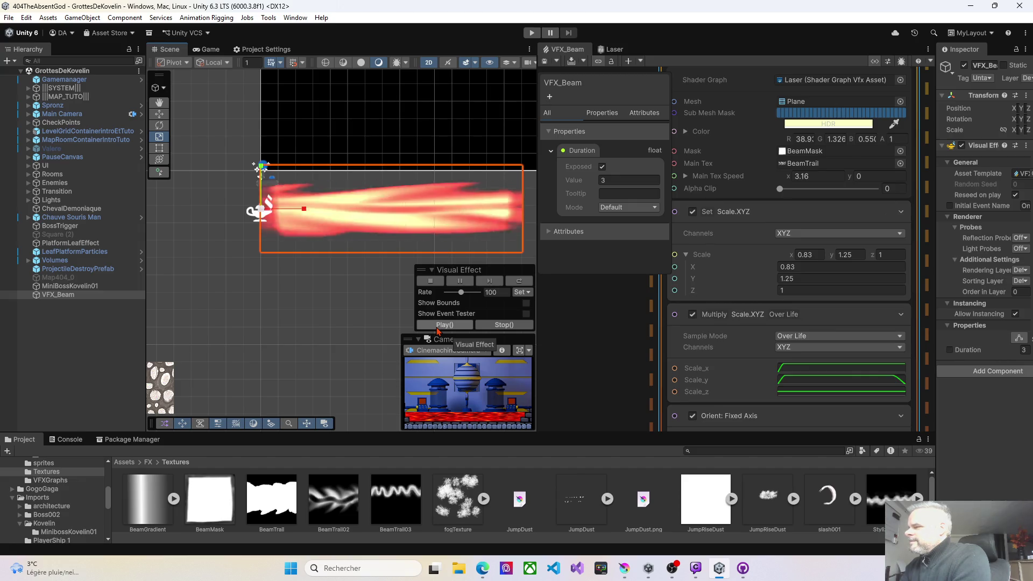
{"action": "left_click_drag", "start_coordinate": [538, 207], "coordinate": [387, 200]}
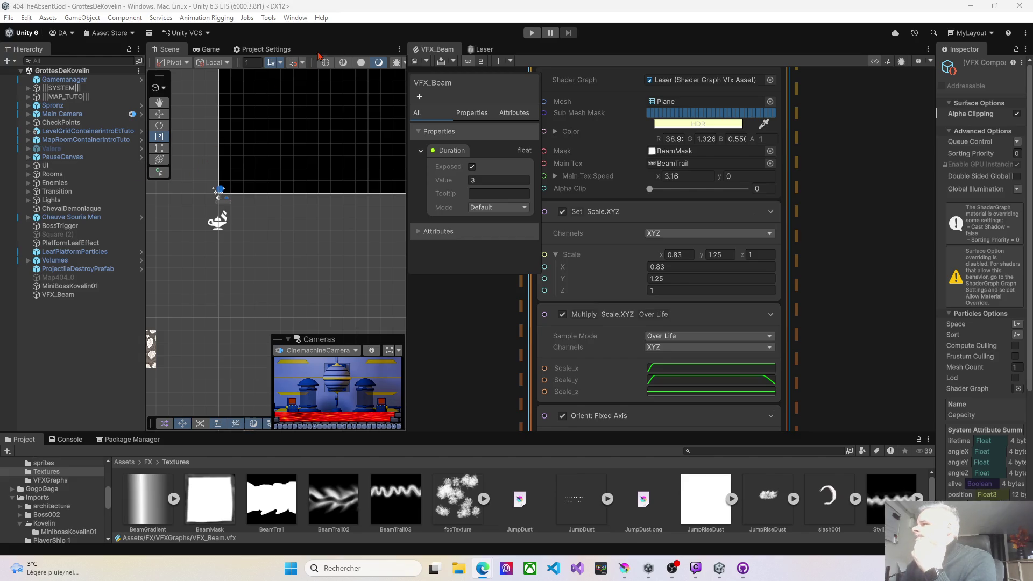
- In the Laser graph, widen the canvas and move the Time, Multiply and MainTexSpeed nodes lower
{"action": "left_click", "coordinate": [481, 49]}
{"action": "left_click_drag", "start_coordinate": [408, 139], "coordinate": [233, 138]}
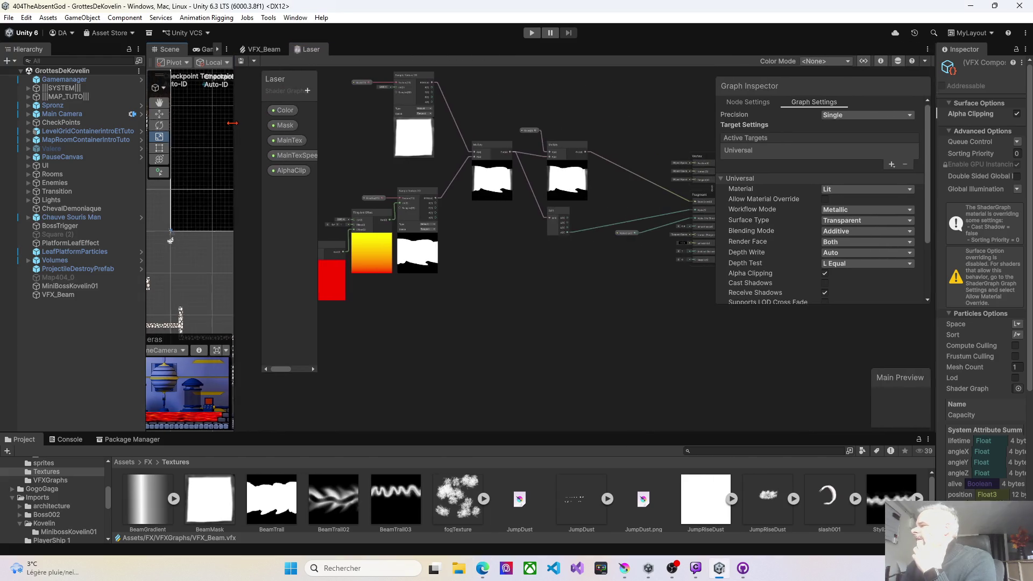
{"action": "left_click_drag", "start_coordinate": [713, 117], "coordinate": [818, 117]}
{"action": "left_click_drag", "start_coordinate": [490, 307], "coordinate": [592, 267]}
{"action": "scroll", "coordinate": [565, 269], "scroll_direction": "up", "scroll_amount": 1}
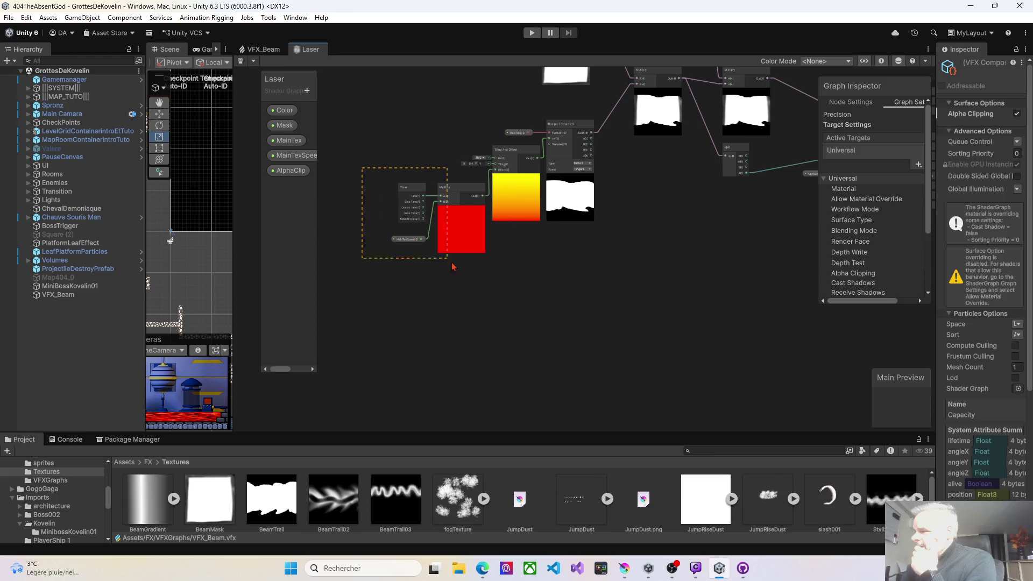
{"action": "left_click_drag", "start_coordinate": [481, 292], "coordinate": [481, 290]}
{"action": "left_click_drag", "start_coordinate": [462, 192], "coordinate": [452, 288]}
{"action": "key", "text": "alt+Tab"}
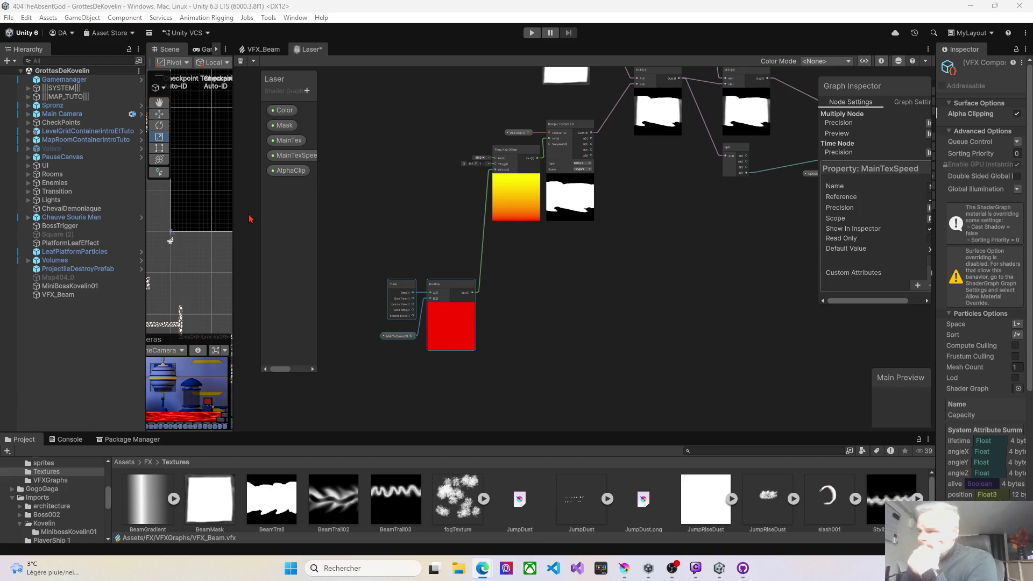
- Add a Lerp node and place it above the time-driven nodes
{"action": "right_click", "coordinate": [387, 218]}
{"action": "left_click", "coordinate": [413, 223]}
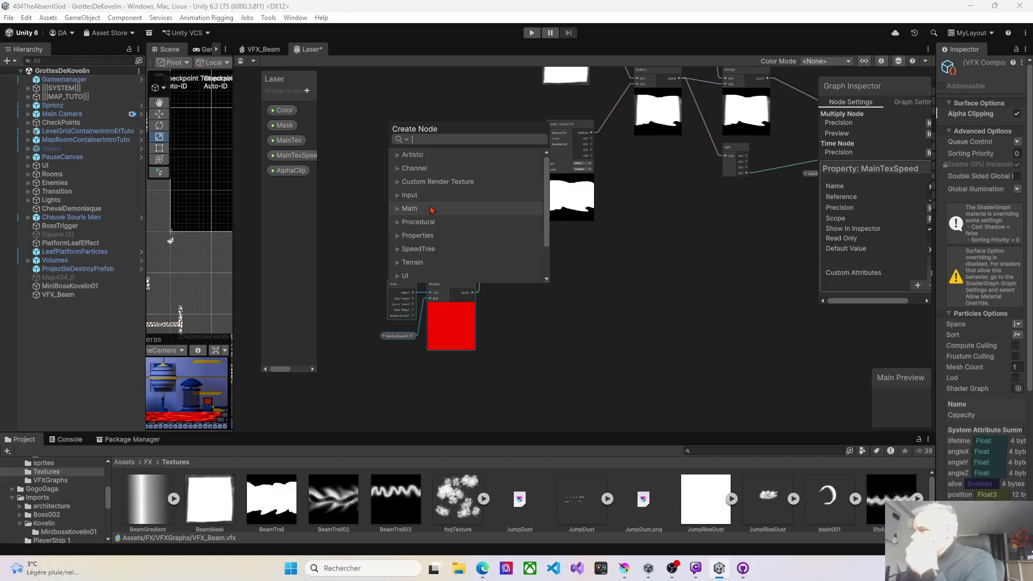
{"action": "type", "text": "lerp"}
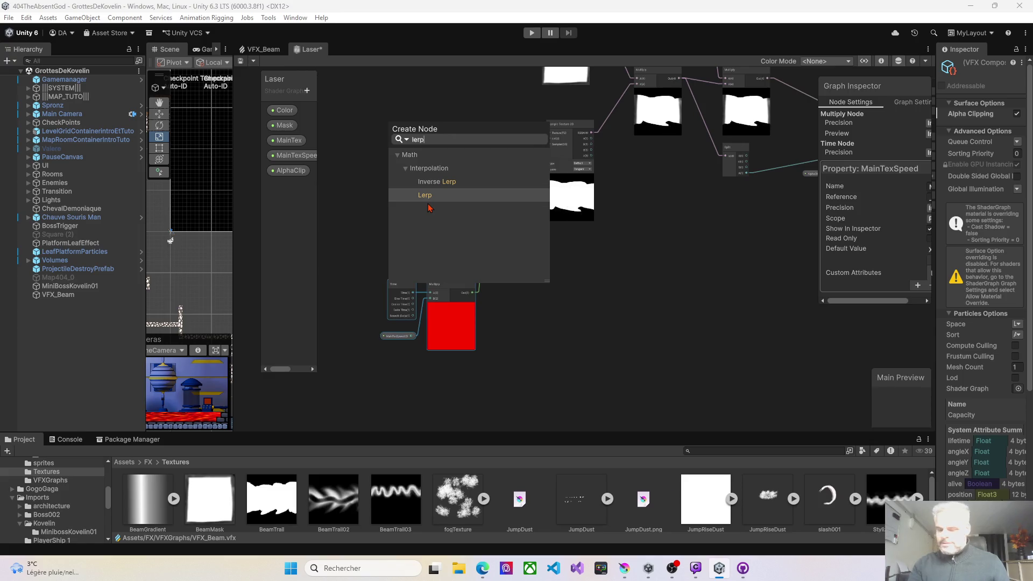
{"action": "key", "text": "Return"}
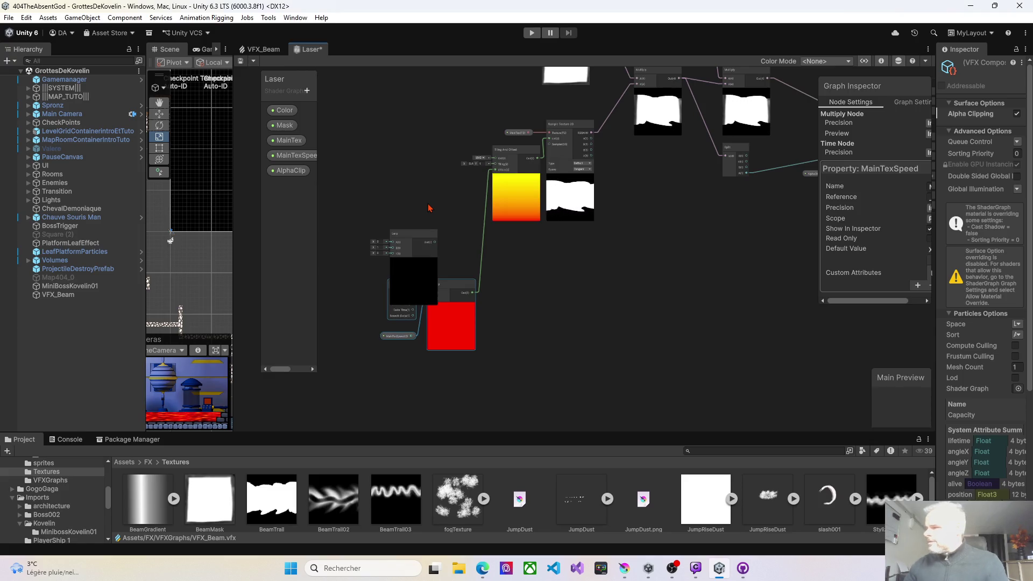
{"action": "left_click_drag", "start_coordinate": [420, 237], "coordinate": [399, 179]}
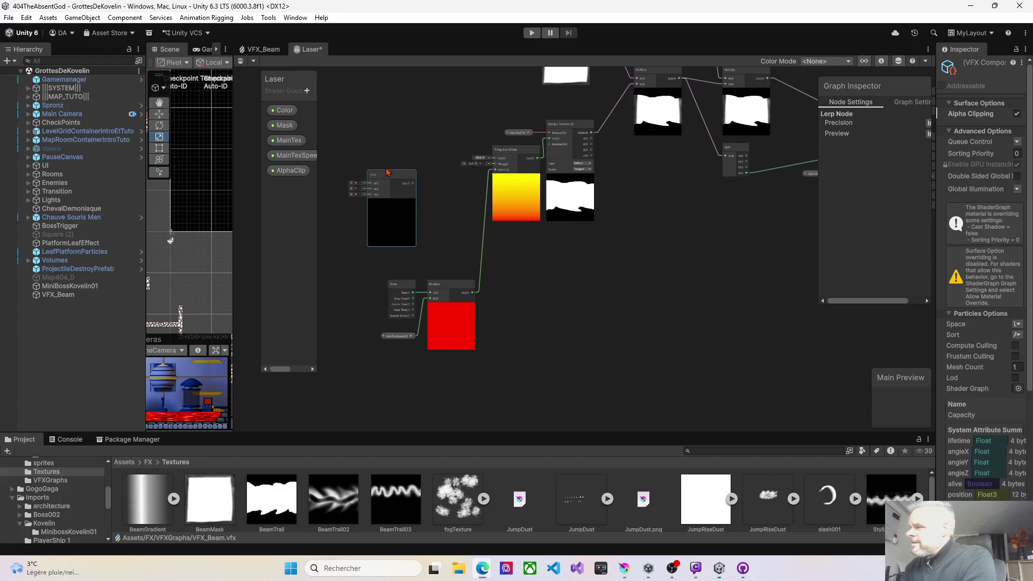
{"action": "left_click_drag", "start_coordinate": [365, 161], "coordinate": [544, 164]}
{"action": "right_click", "coordinate": [473, 132]}
- Add a UV node (UV0), collapse its preview, and wire its output into Lerp's A input
{"action": "left_click", "coordinate": [513, 142]}
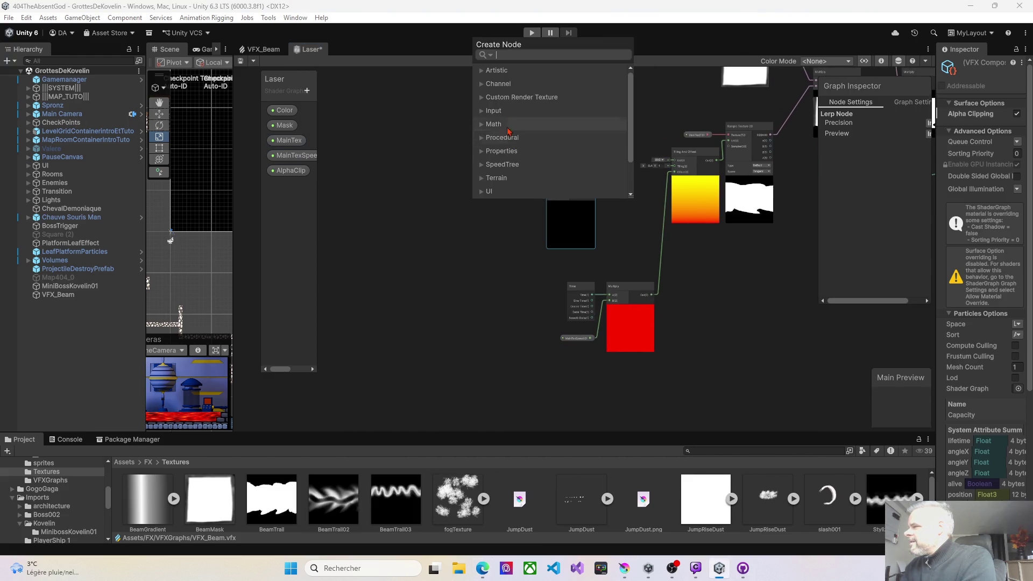
{"action": "type", "text": "uv"}
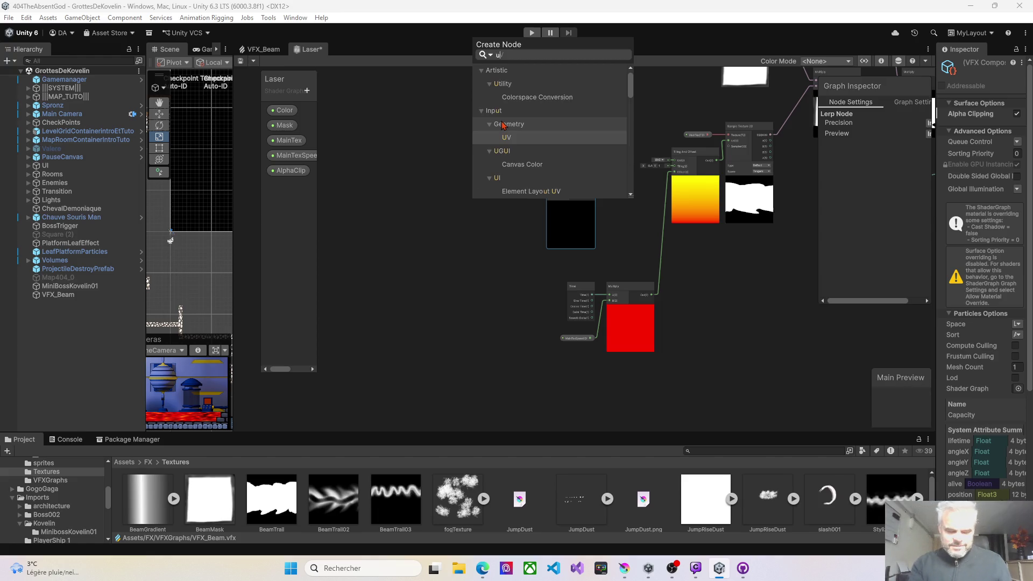
{"action": "key", "text": "Return"}
{"action": "mouse_move", "coordinate": [503, 156]}
{"action": "left_mouse_down"}
{"action": "mouse_move", "coordinate": [505, 98]}
{"action": "mouse_move", "coordinate": [504, 141]}
{"action": "left_mouse_up"}
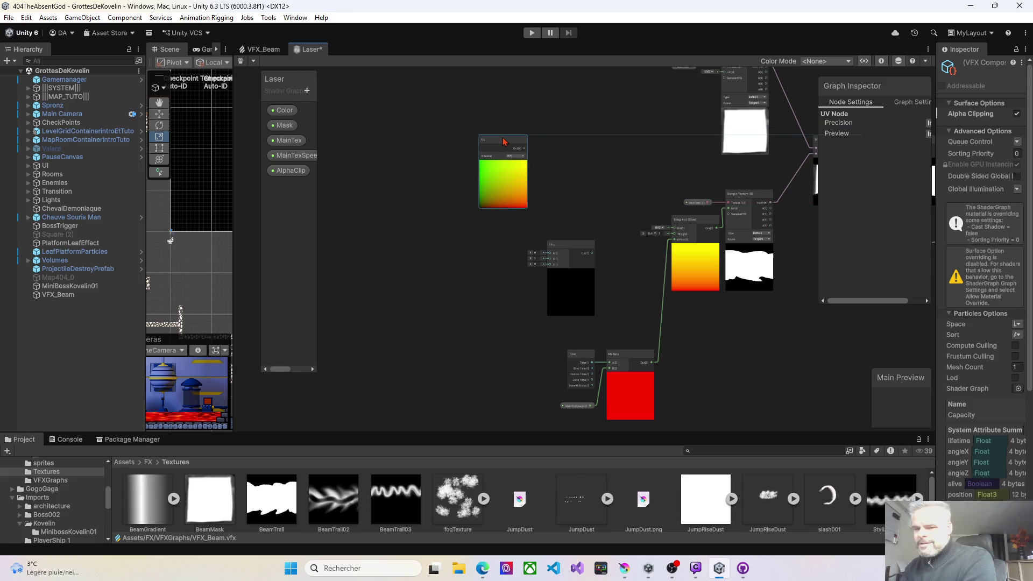
{"action": "left_click", "coordinate": [504, 163]}
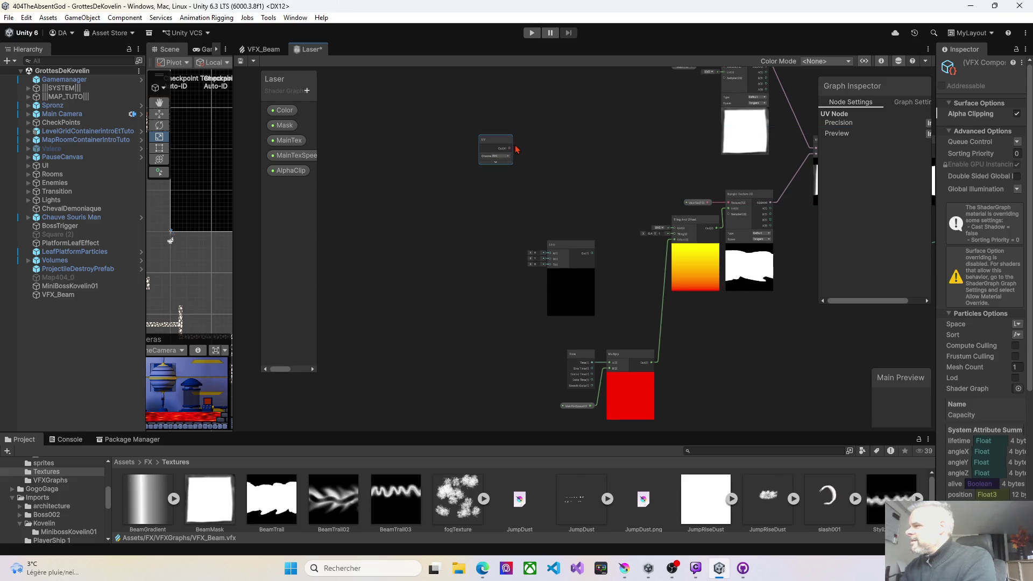
{"action": "left_click_drag", "start_coordinate": [513, 148], "coordinate": [554, 257]}
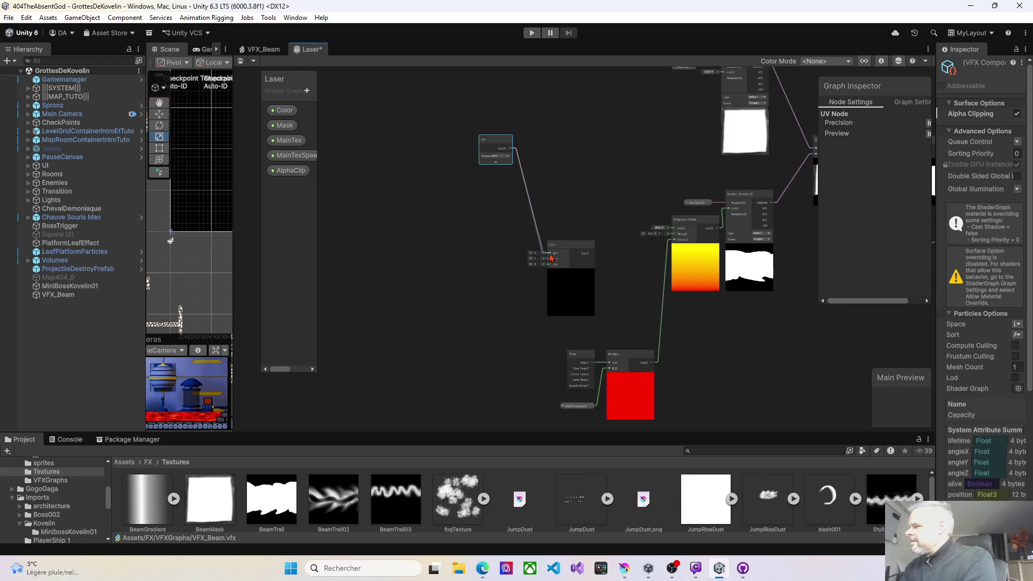
{"action": "scroll", "coordinate": [570, 230], "scroll_direction": "up", "scroll_amount": 3}
{"action": "mouse_move", "coordinate": [624, 233]}
{"action": "left_mouse_down"}
{"action": "mouse_move", "coordinate": [596, 187]}
{"action": "mouse_move", "coordinate": [581, 192]}
{"action": "left_mouse_up"}
{"action": "key", "text": "alt+Tab"}
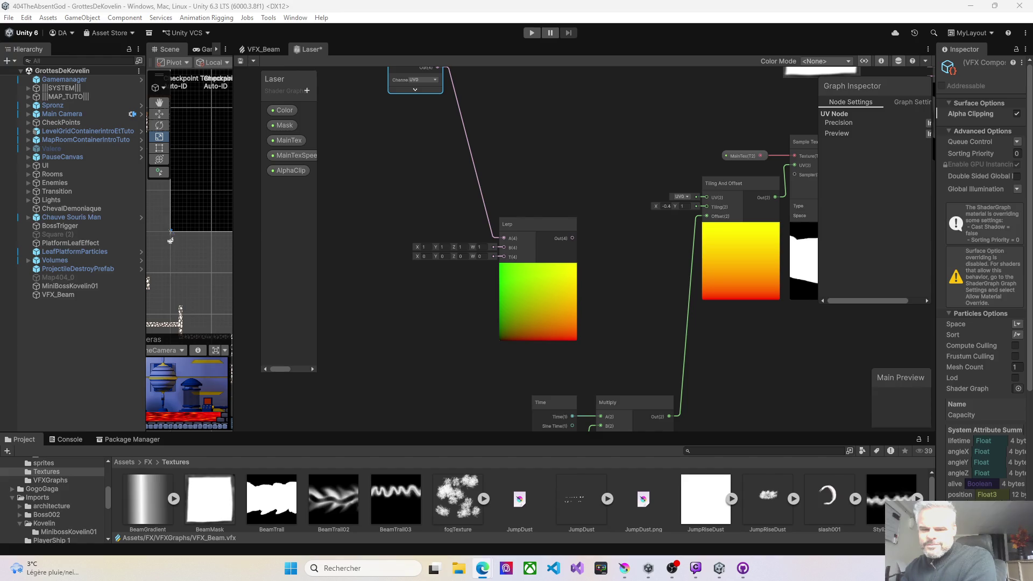
- Add a Simple Noise node and set its Scale from 500 to 30
{"action": "left_click_drag", "start_coordinate": [347, 191], "coordinate": [432, 224]}
{"action": "right_click", "coordinate": [431, 224]}
{"action": "left_click", "coordinate": [437, 224]}
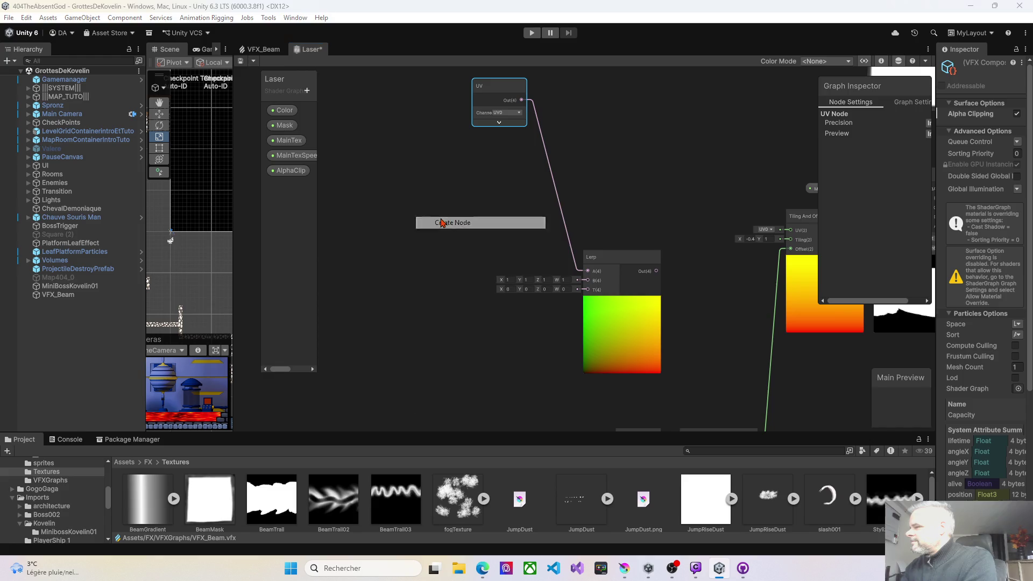
{"action": "type", "text": "simp"}
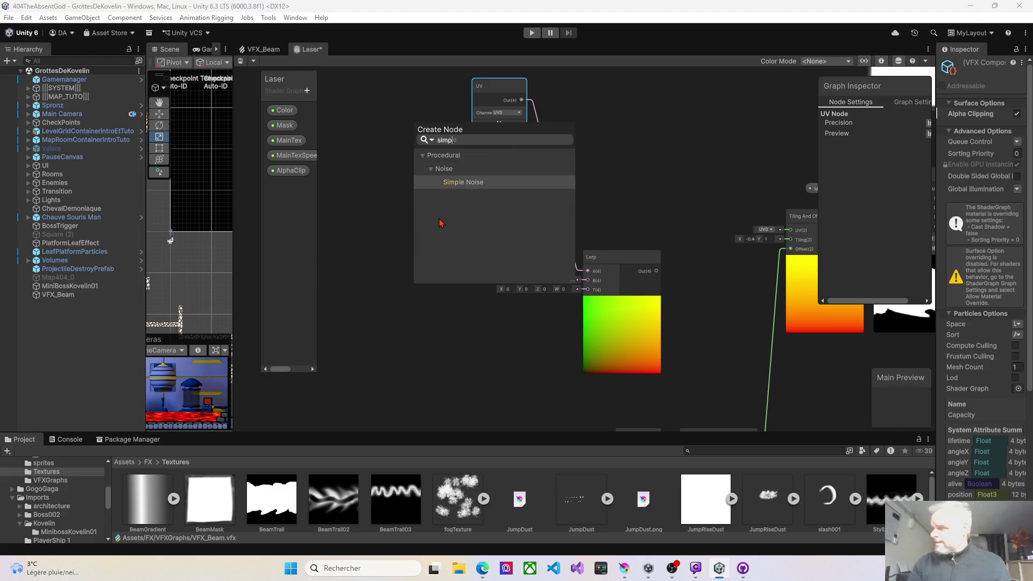
{"action": "key", "text": "Return"}
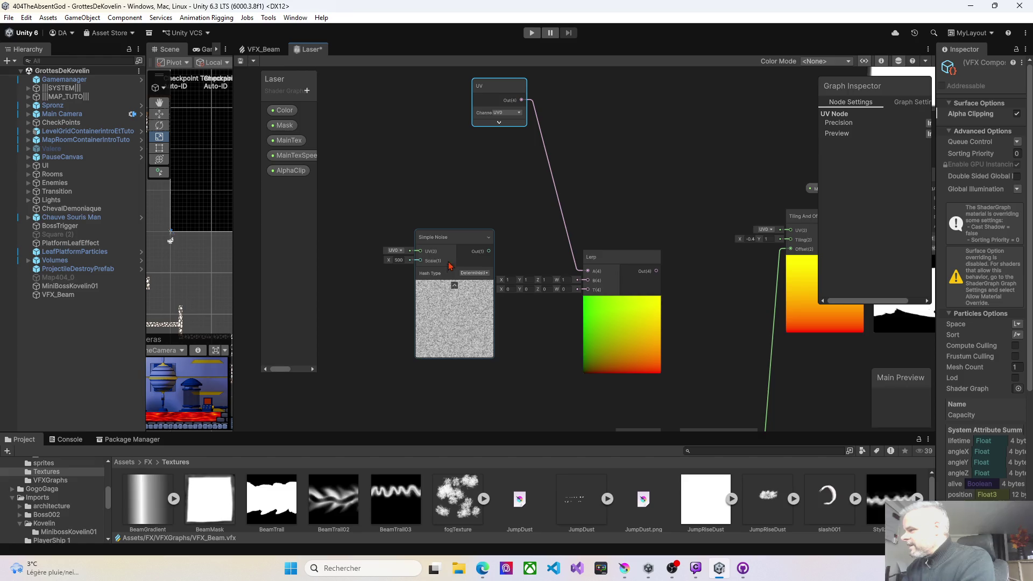
{"action": "left_click", "coordinate": [456, 287]}
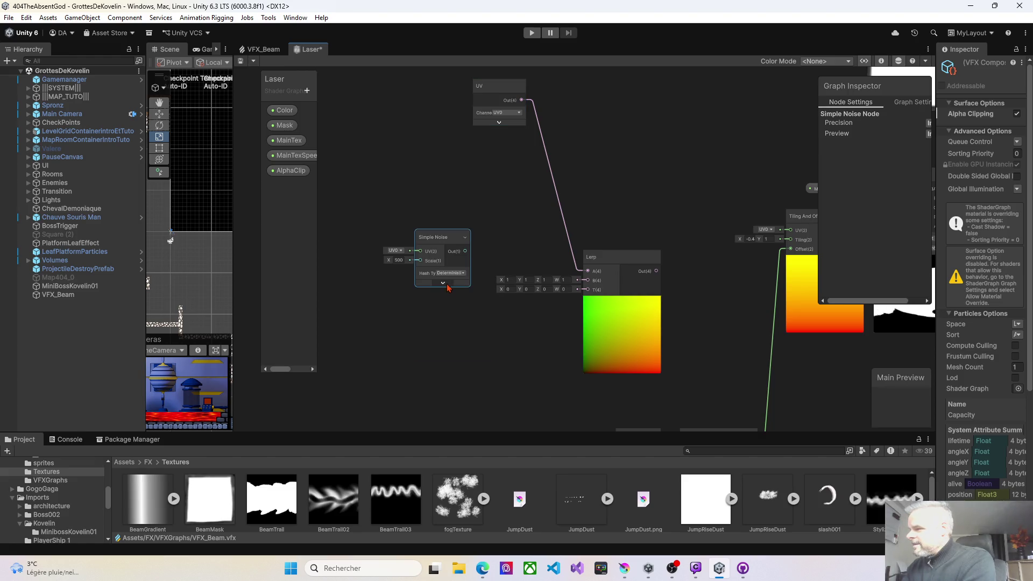
{"action": "left_click", "coordinate": [443, 283]}
{"action": "left_click_drag", "start_coordinate": [454, 235], "coordinate": [414, 161]}
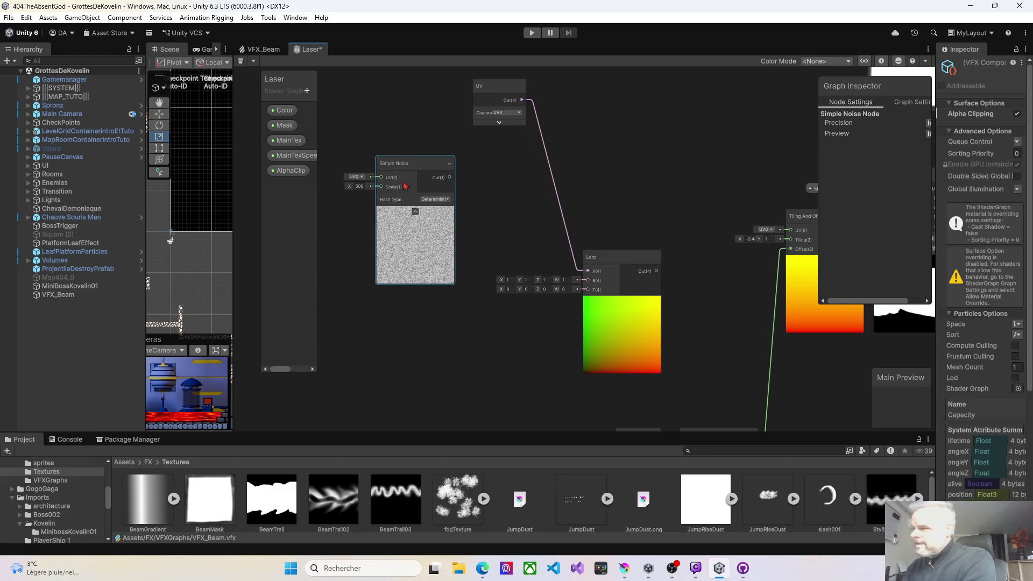
{"action": "left_click_drag", "start_coordinate": [352, 186], "coordinate": [44, 194]}
{"action": "left_click", "coordinate": [359, 186]}
{"action": "type", "text": "30"}
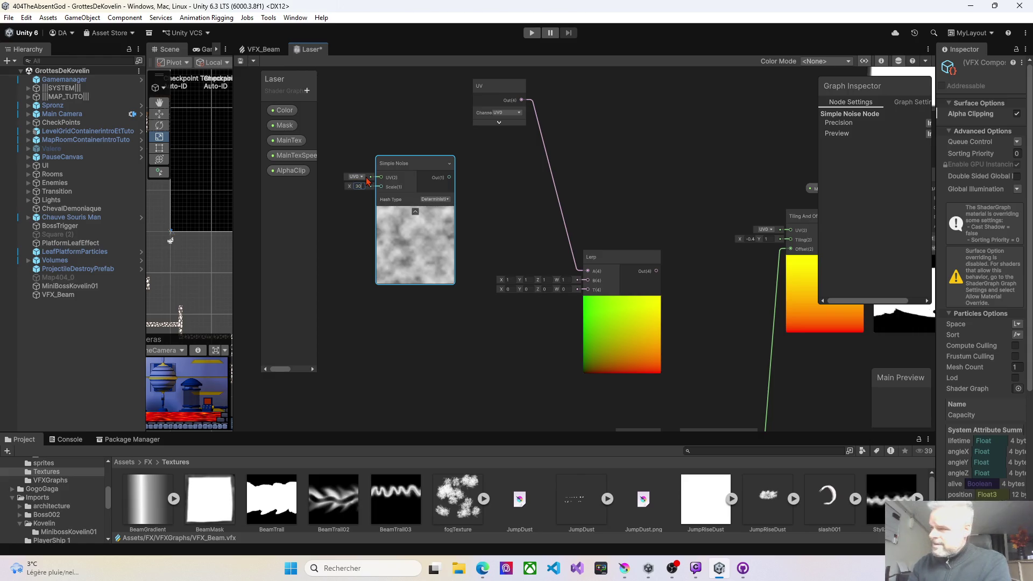
{"action": "left_click", "coordinate": [356, 233]}
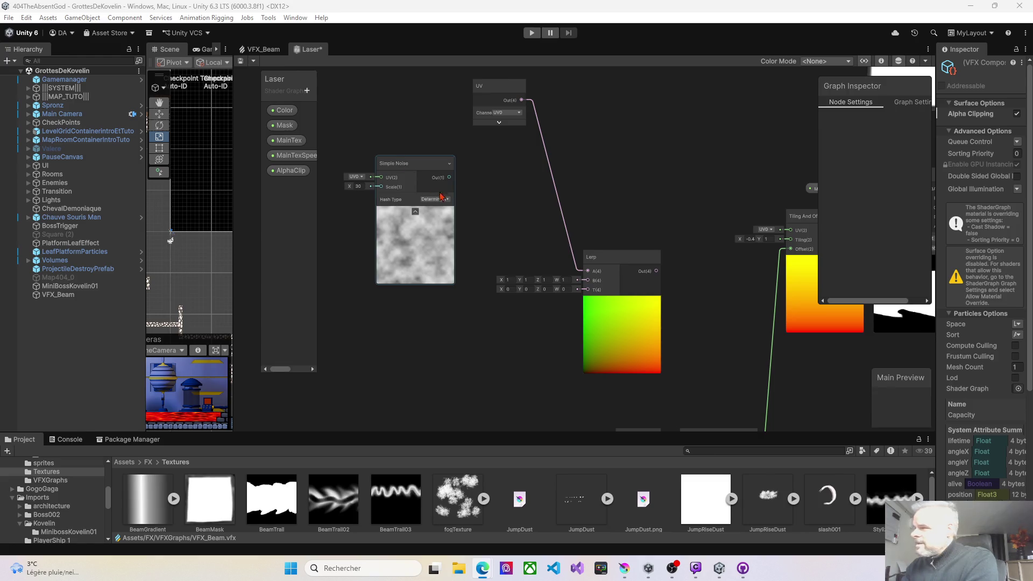
- Connect the noise output to Lerp's B input and add a Time node
{"action": "left_click_drag", "start_coordinate": [450, 178], "coordinate": [588, 281]}
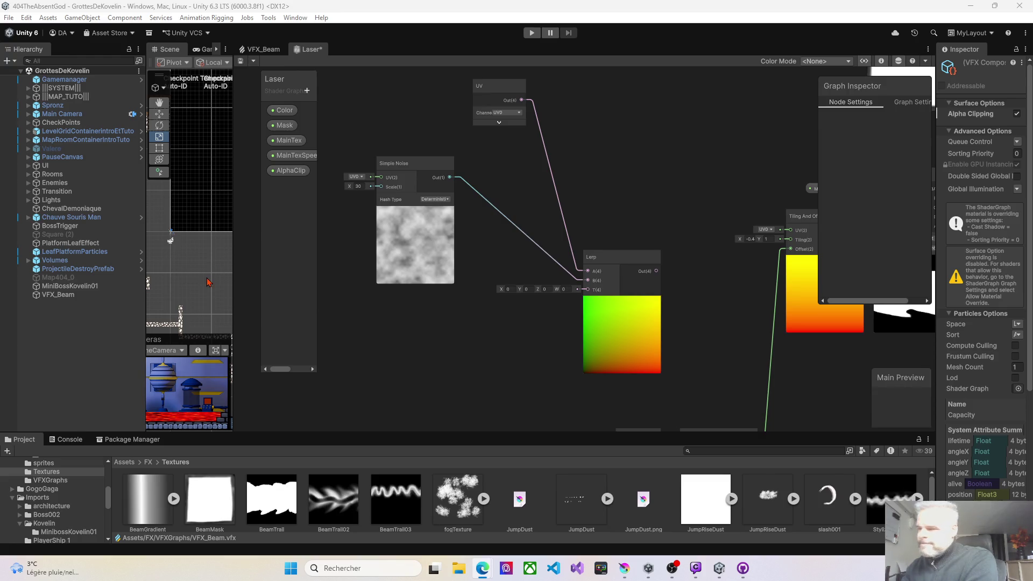
{"action": "mouse_move", "coordinate": [392, 309]}
{"action": "left_mouse_down"}
{"action": "mouse_move", "coordinate": [563, 321]}
{"action": "mouse_move", "coordinate": [571, 302]}
{"action": "left_mouse_up"}
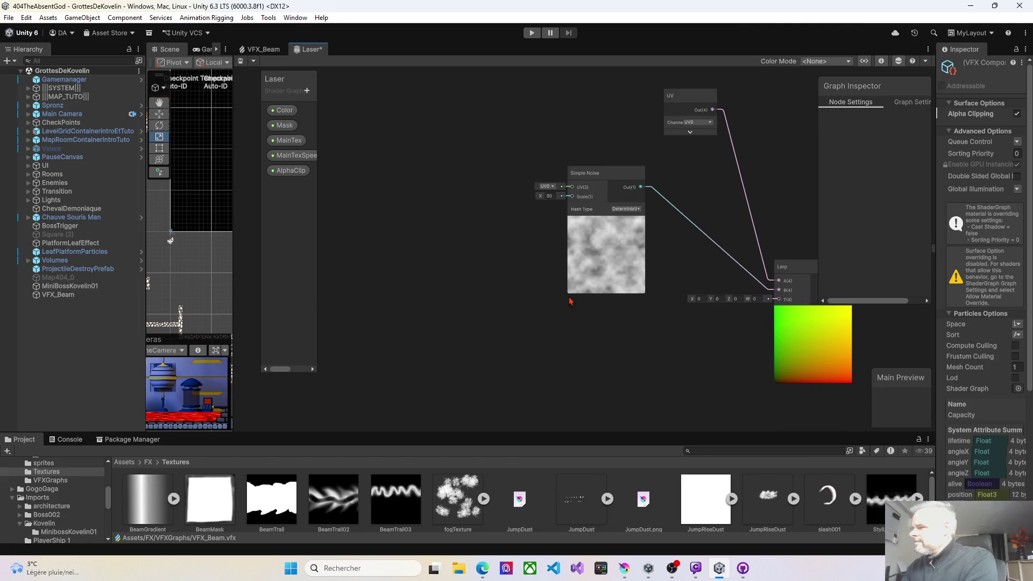
{"action": "right_click", "coordinate": [412, 194]}
{"action": "left_click", "coordinate": [439, 196]}
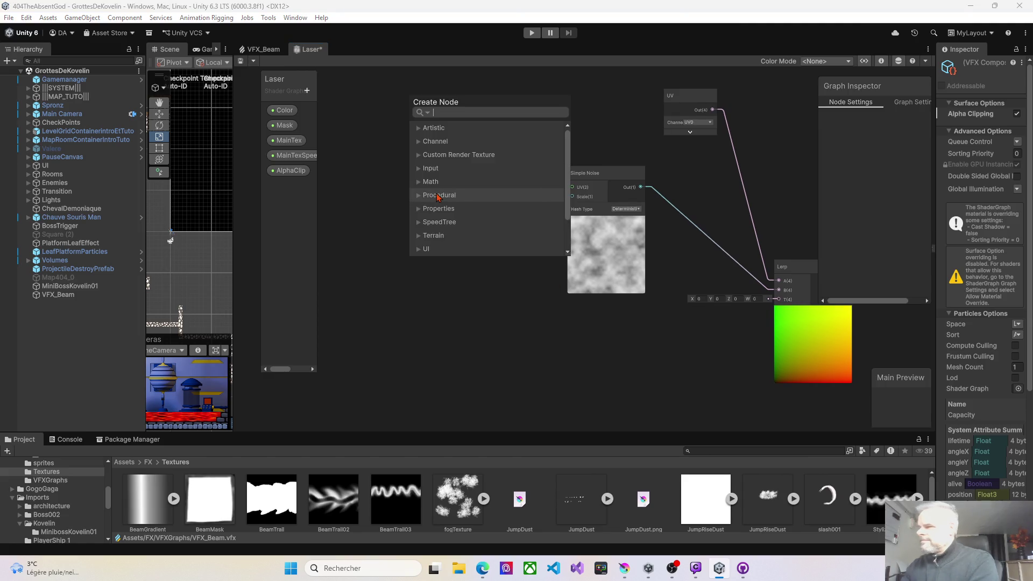
{"action": "type", "text": "time"}
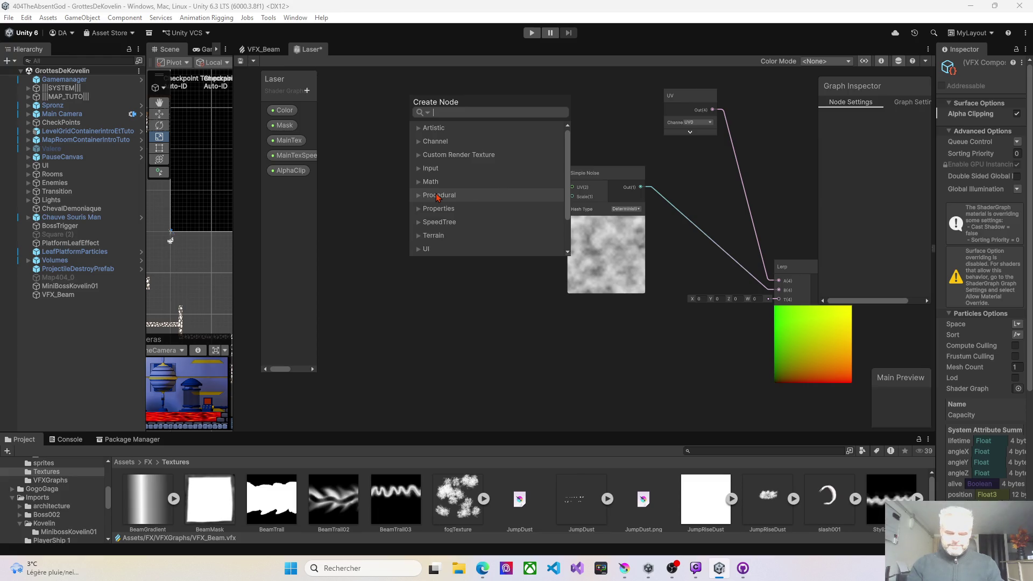
{"action": "key", "text": "Return"}
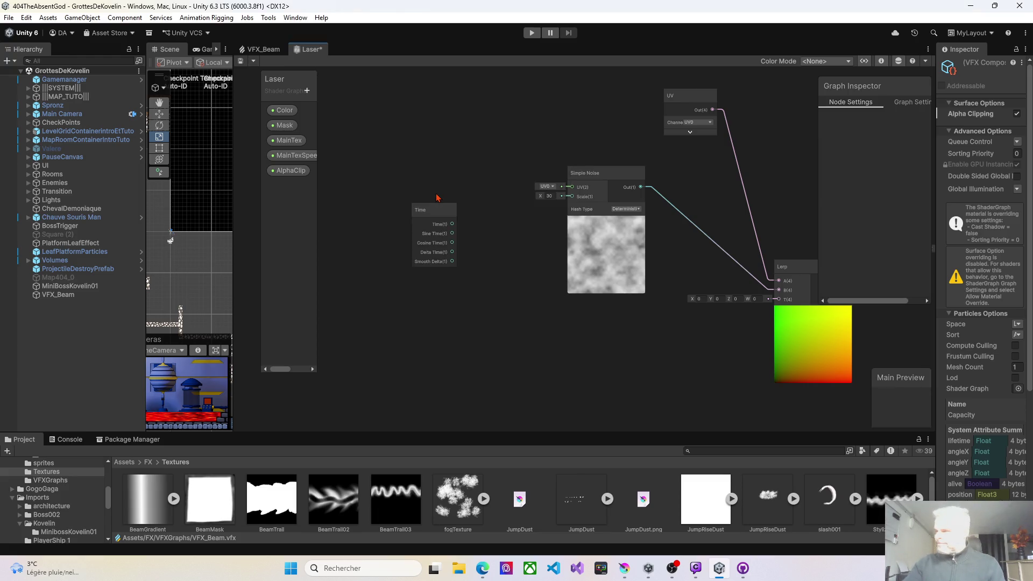
{"action": "right_click", "coordinate": [434, 171]}
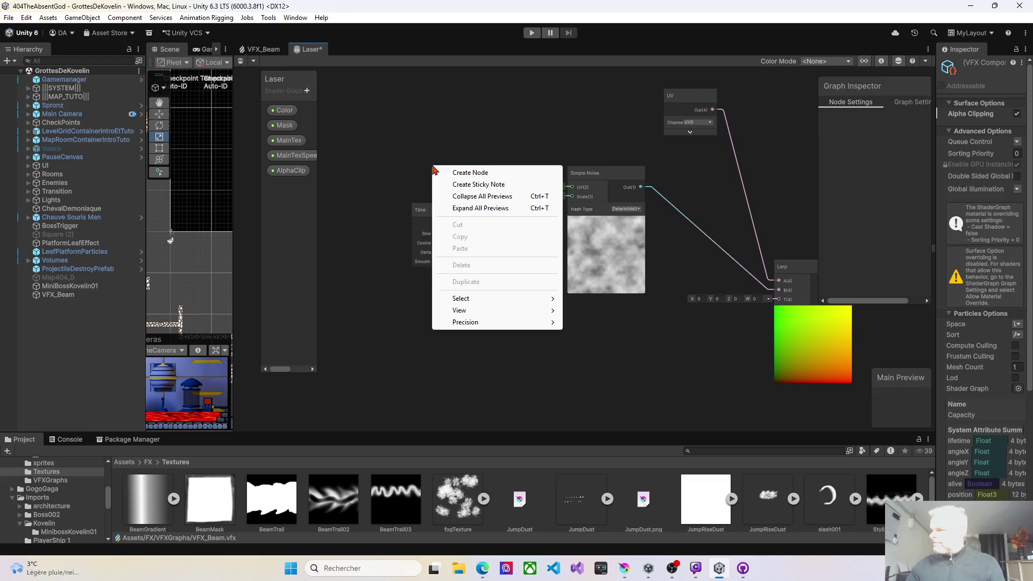
{"action": "left_click", "coordinate": [466, 172]}
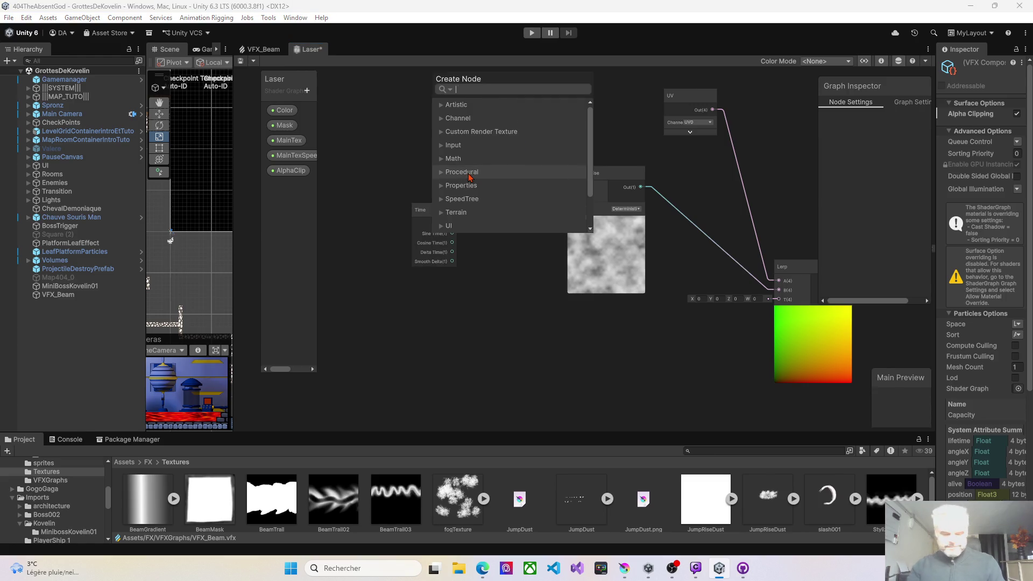
{"action": "type", "text": "tile and"}
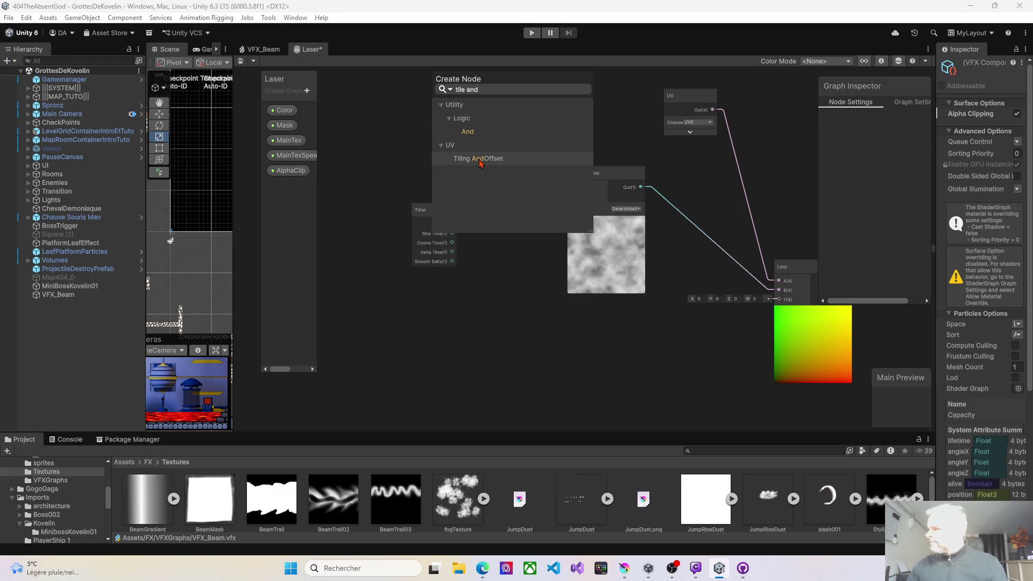
- Add a Tiling And Offset node and arrange it beside the Time node
{"action": "left_click", "coordinate": [478, 158]}
{"action": "mouse_move", "coordinate": [470, 190]}
{"action": "left_mouse_down"}
{"action": "mouse_move", "coordinate": [493, 119]}
{"action": "mouse_move", "coordinate": [491, 141]}
{"action": "left_mouse_up"}
{"action": "mouse_move", "coordinate": [440, 232]}
{"action": "left_mouse_down"}
{"action": "mouse_move", "coordinate": [385, 135]}
{"action": "mouse_move", "coordinate": [356, 122]}
{"action": "left_mouse_up"}
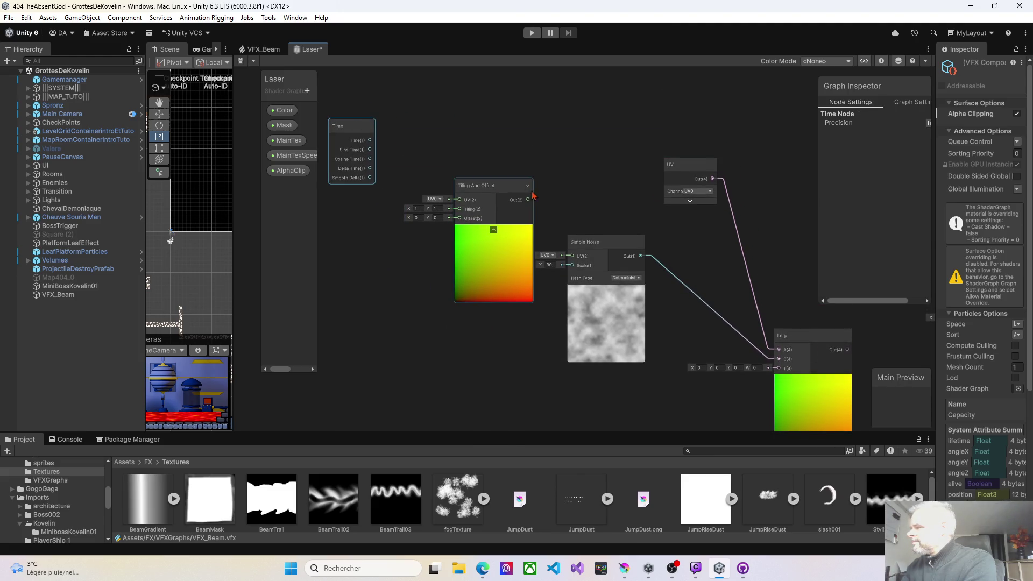
{"action": "left_click_drag", "start_coordinate": [499, 191], "coordinate": [484, 189]}
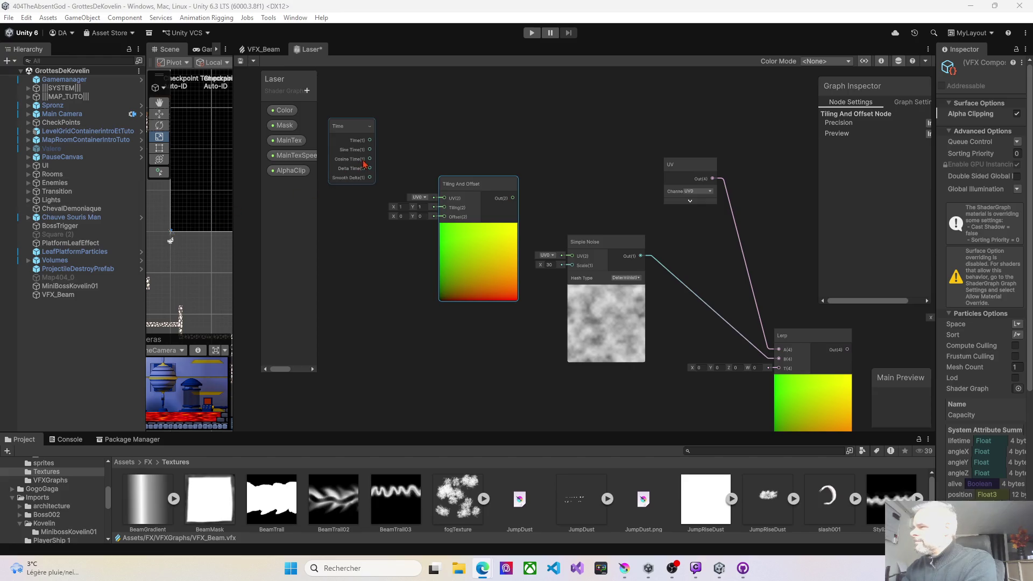
{"action": "left_click_drag", "start_coordinate": [464, 185], "coordinate": [488, 128]}
- Add a Multiply node from Time's output, with Time wired into its A input
{"action": "left_click_drag", "start_coordinate": [371, 141], "coordinate": [391, 143]}
{"action": "left_click_drag", "start_coordinate": [390, 182], "coordinate": [387, 255]}
{"action": "type", "text": "mult"}
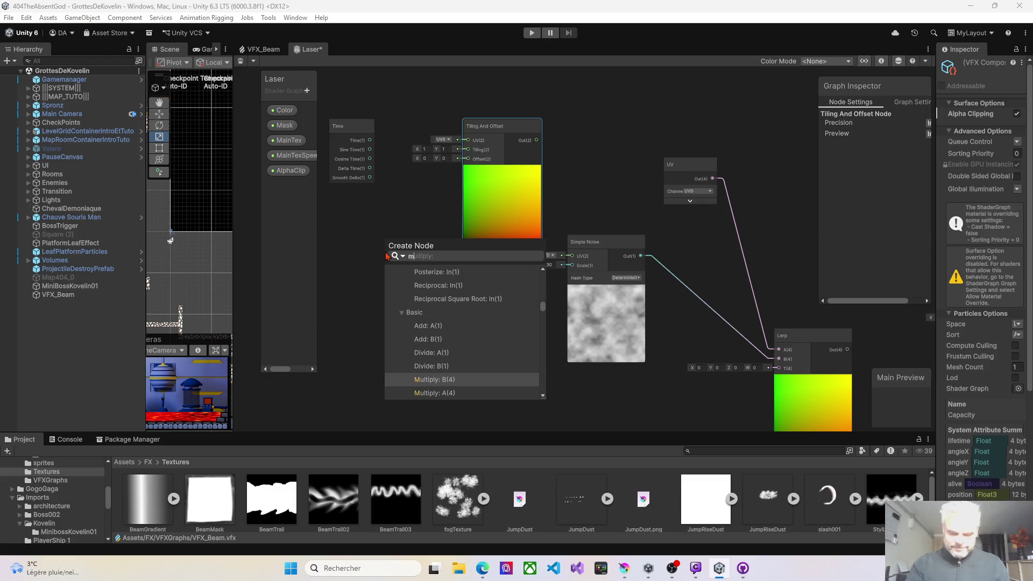
{"action": "key", "text": "Return"}
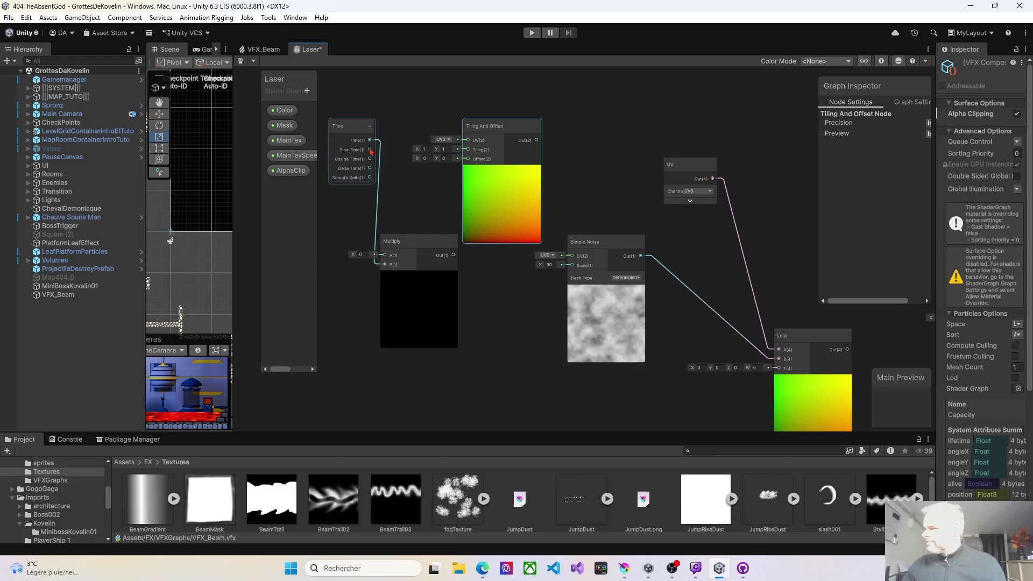
{"action": "left_click_drag", "start_coordinate": [371, 141], "coordinate": [385, 255]}
{"action": "left_click", "coordinate": [379, 267]}
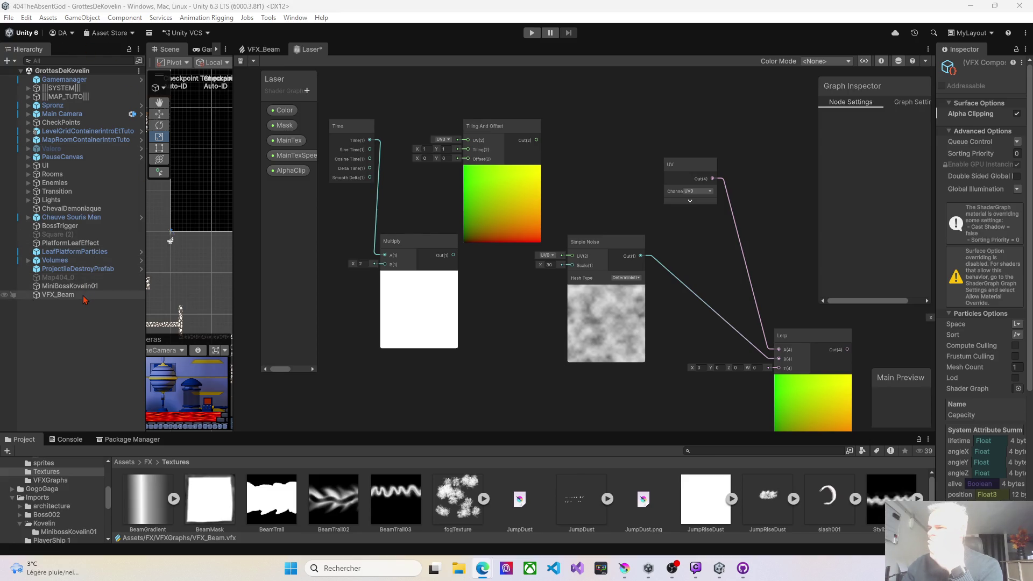
- Create a Vector 2 property DistorsionSpeed and wire its node into Multiply's B input
{"action": "left_click", "coordinate": [307, 91]}
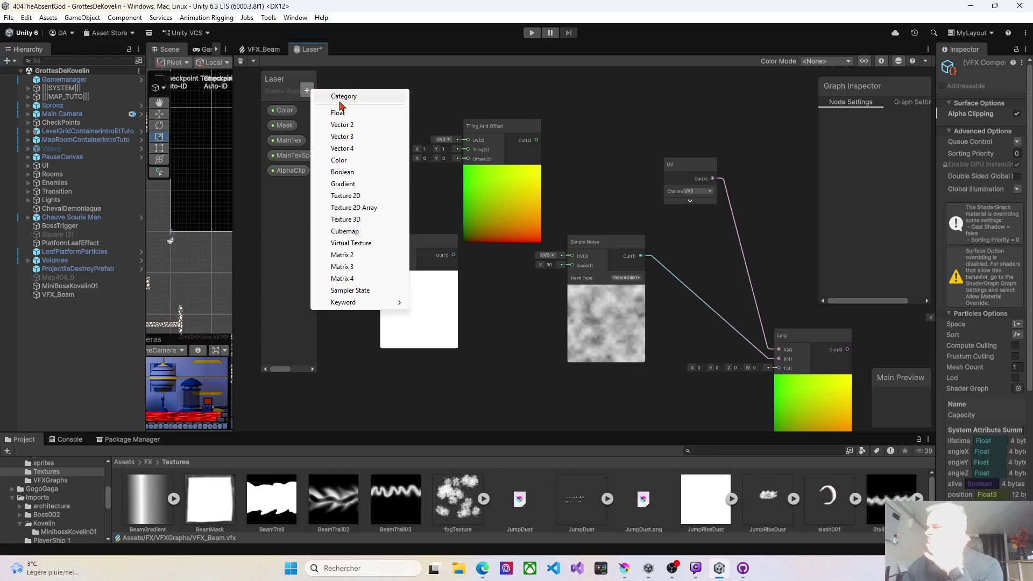
{"action": "left_click", "coordinate": [348, 128]}
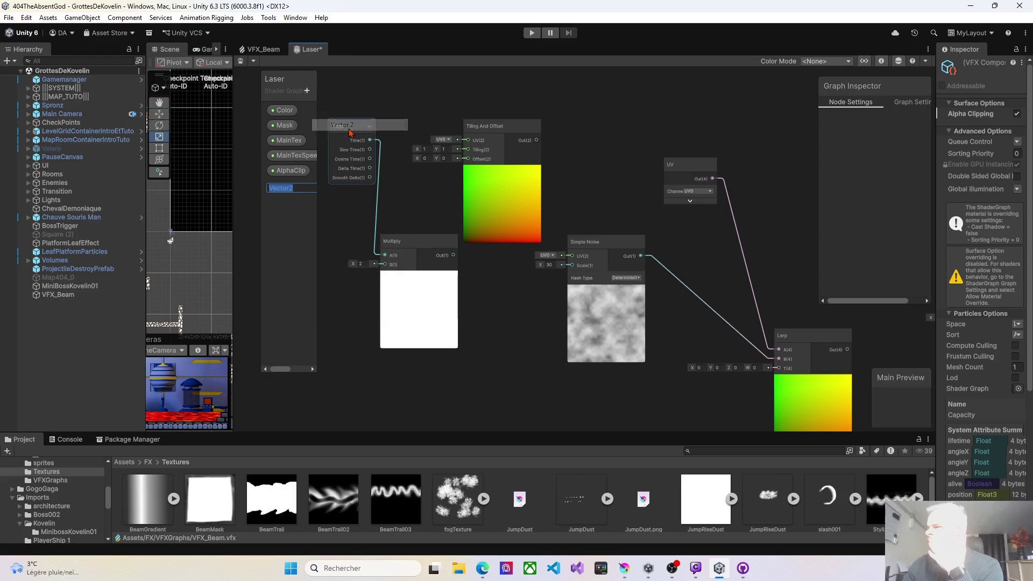
{"action": "type", "text": "Dis"}
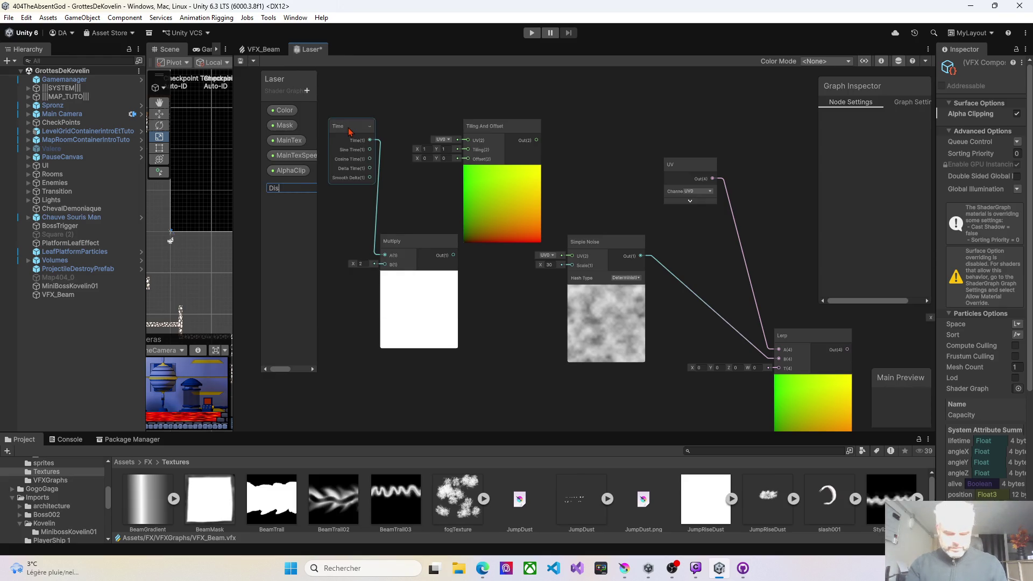
{"action": "type", "text": "torsionSpee"}
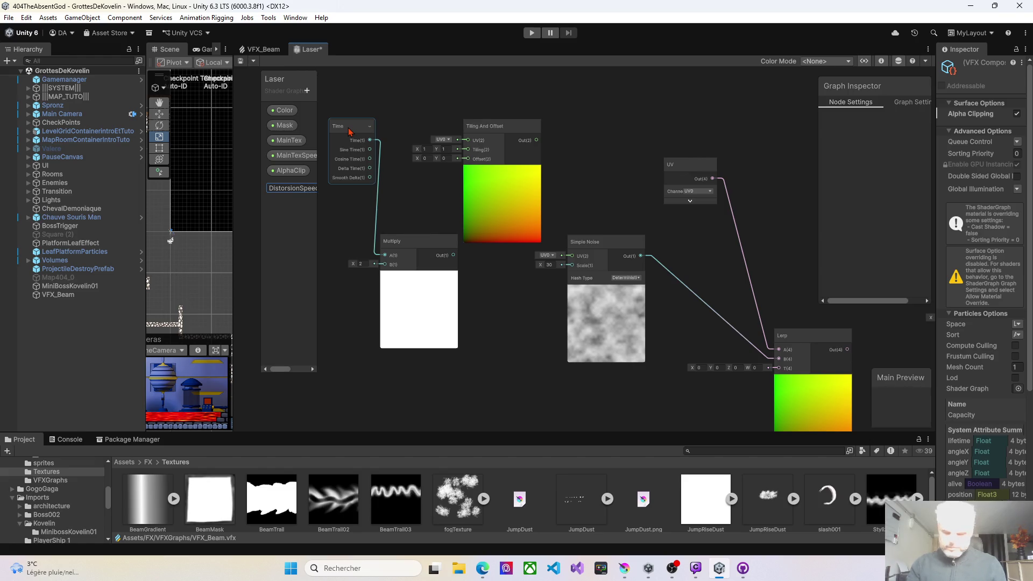
{"action": "key", "text": "Return"}
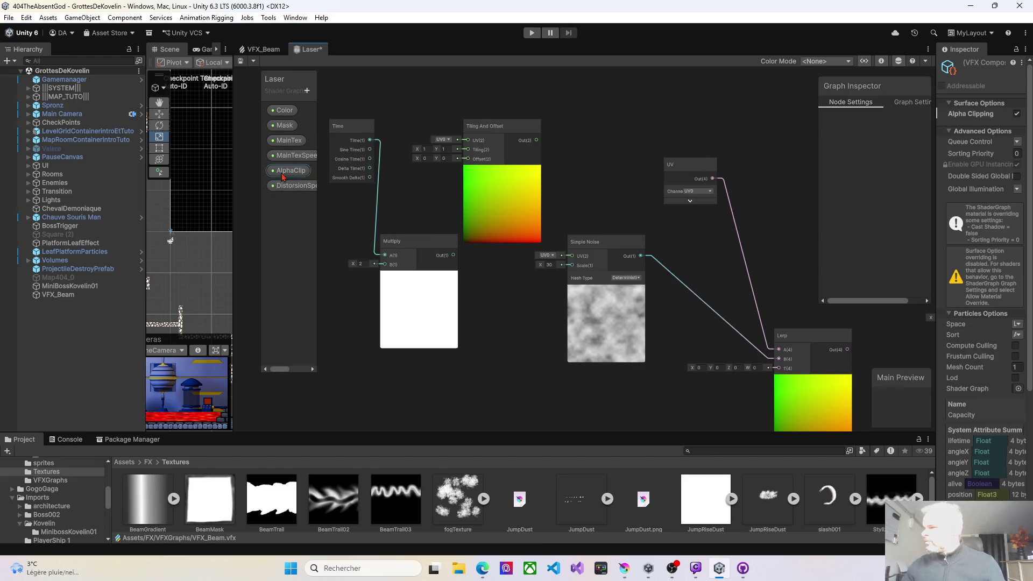
{"action": "left_click_drag", "start_coordinate": [317, 197], "coordinate": [330, 197]}
{"action": "left_click", "coordinate": [295, 188]}
{"action": "left_click_drag", "start_coordinate": [353, 297], "coordinate": [350, 296]}
{"action": "mouse_move", "coordinate": [385, 264]}
{"action": "left_mouse_down"}
{"action": "mouse_move", "coordinate": [407, 303]}
{"action": "mouse_move", "coordinate": [338, 302]}
{"action": "left_mouse_up"}
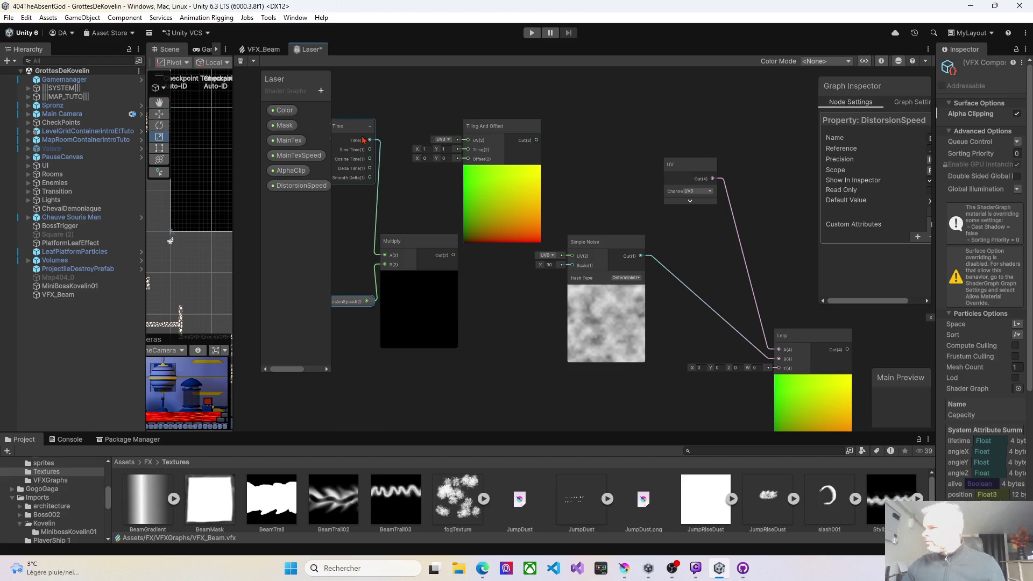
- Recommit the Simple Noise scale value of 30
{"action": "mouse_move", "coordinate": [526, 318]}
{"action": "left_mouse_down"}
{"action": "mouse_move", "coordinate": [570, 305]}
{"action": "mouse_move", "coordinate": [586, 286]}
{"action": "left_mouse_up"}
{"action": "left_click", "coordinate": [600, 254]}
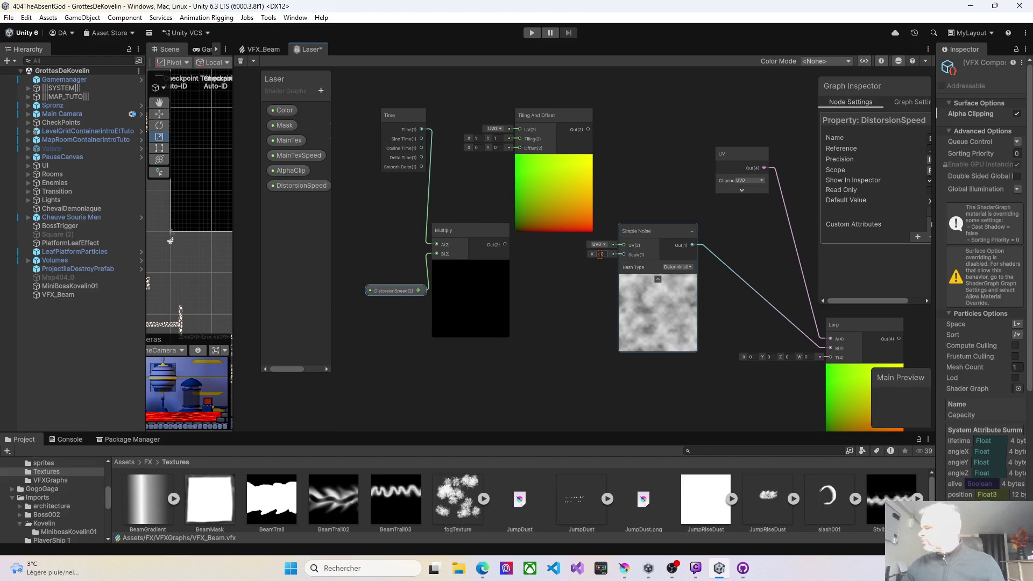
{"action": "left_click", "coordinate": [536, 247]}
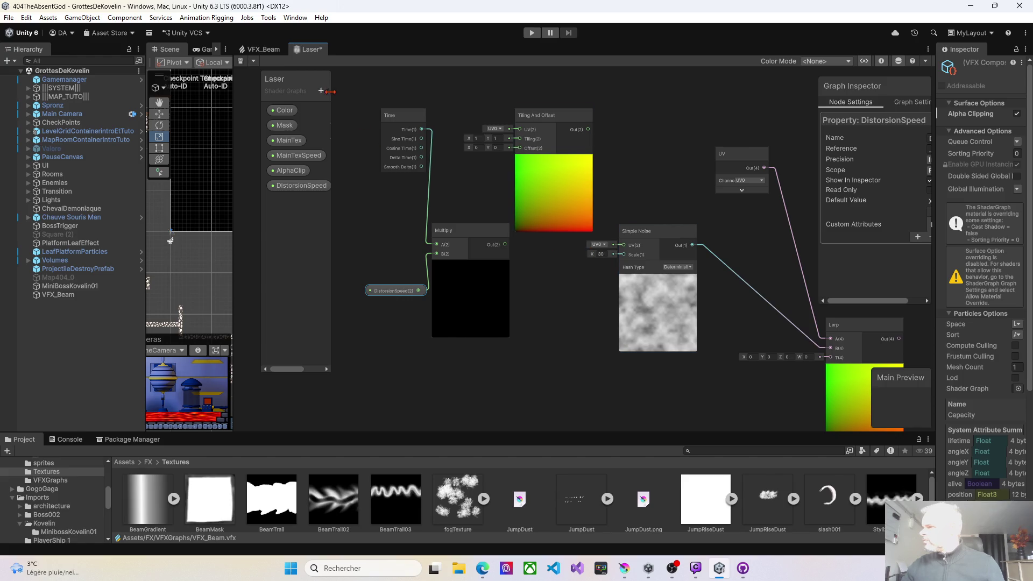
{"action": "left_click", "coordinate": [322, 90]}
- Create a new Float property named SimpleNoiseScale
{"action": "left_click", "coordinate": [346, 98]}
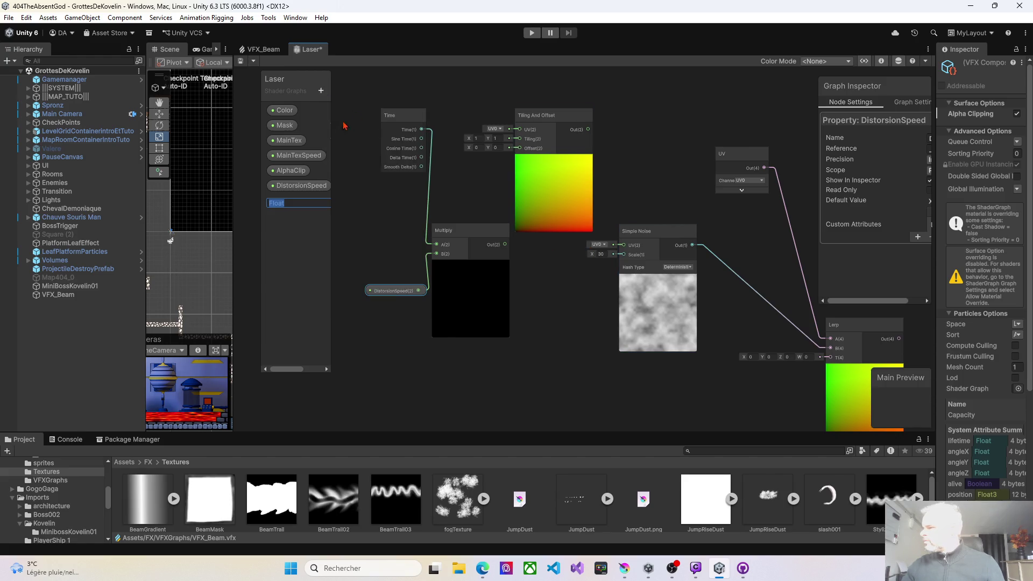
{"action": "type", "text": "SimpleNoiseScale"}
{"action": "key", "text": "Return"}
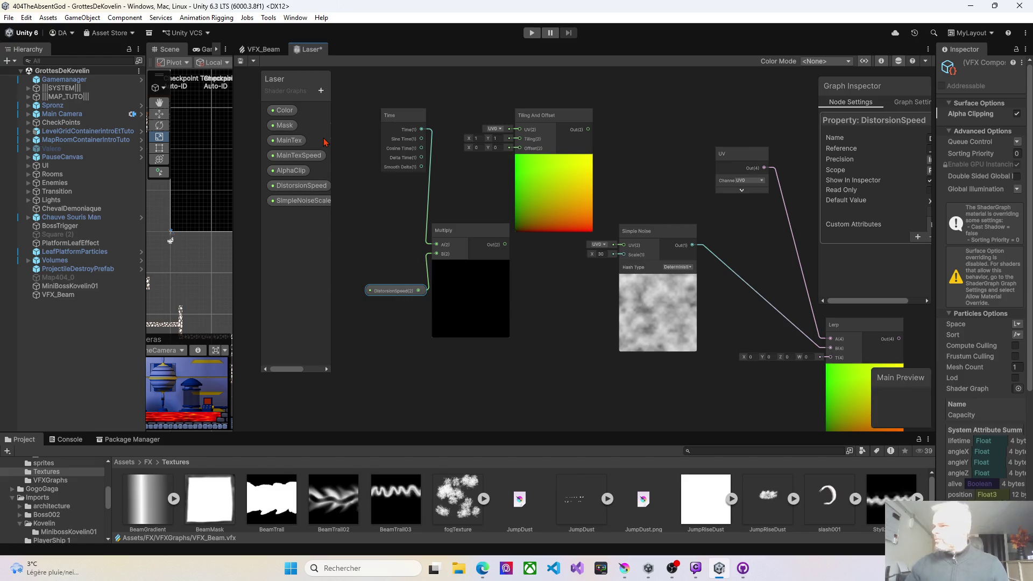
{"action": "left_click", "coordinate": [304, 201]}
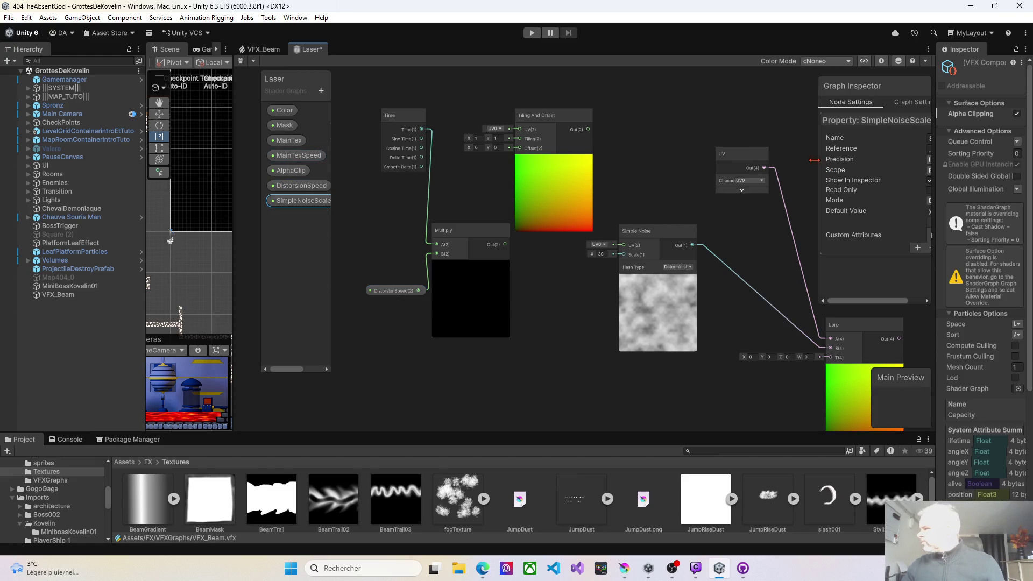
{"action": "left_click", "coordinate": [816, 164]}
{"action": "left_click", "coordinate": [301, 200]}
- Set SimpleNoiseScale's Mode to Slider with a maximum of 500
{"action": "left_click_drag", "start_coordinate": [819, 183], "coordinate": [633, 185]}
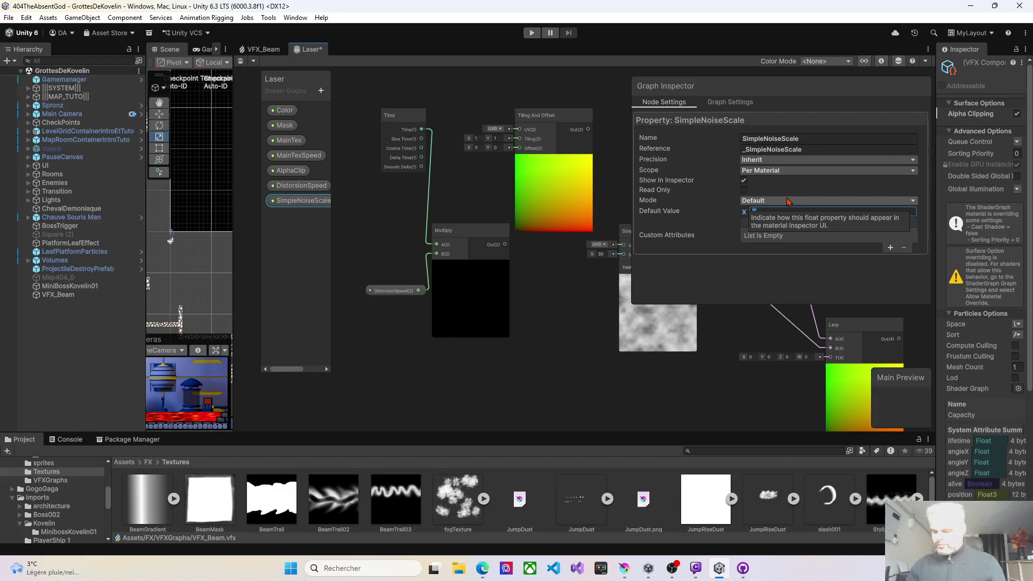
{"action": "left_click", "coordinate": [753, 200]}
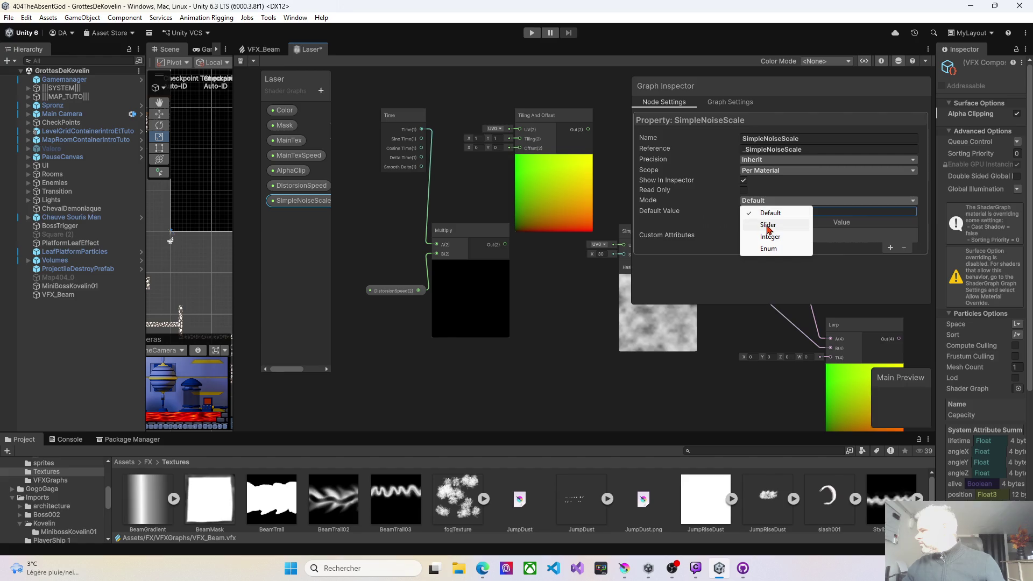
{"action": "left_click", "coordinate": [767, 225]}
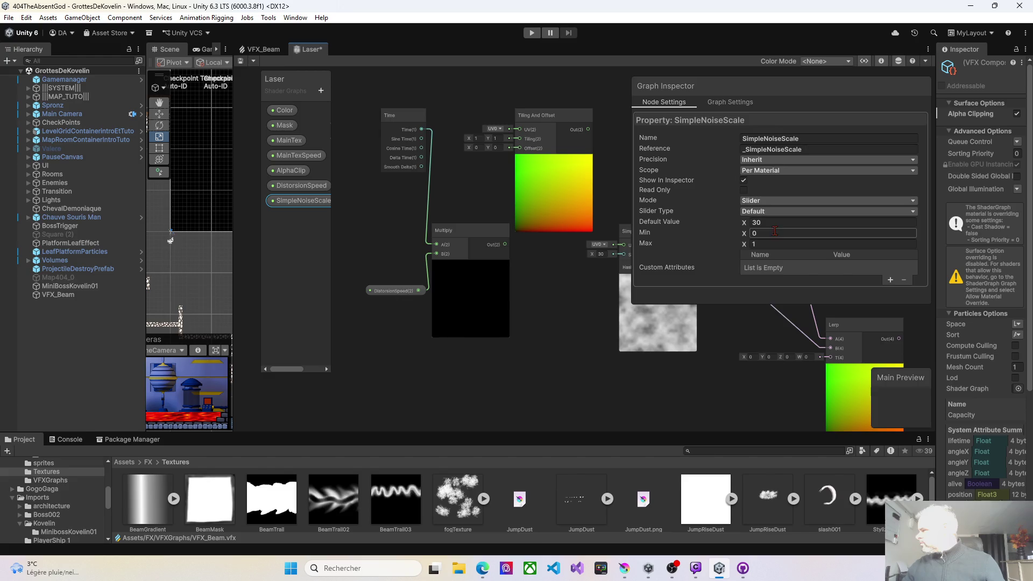
{"action": "type", "text": "500"}
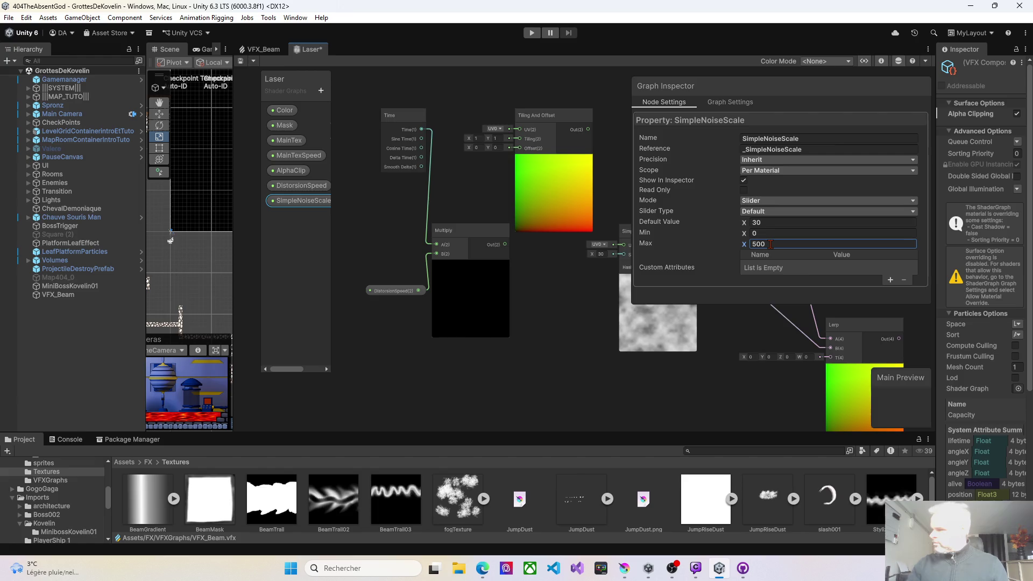
{"action": "left_click", "coordinate": [574, 275]}
{"action": "left_click_drag", "start_coordinate": [633, 126], "coordinate": [778, 126]}
- Place a SimpleNoiseScale node on the graph next to the Simple Noise node
{"action": "left_click", "coordinate": [302, 200]}
{"action": "mouse_move", "coordinate": [582, 293]}
{"action": "left_mouse_down"}
{"action": "mouse_move", "coordinate": [624, 286]}
{"action": "mouse_move", "coordinate": [624, 254]}
{"action": "left_mouse_up"}
{"action": "left_click_drag", "start_coordinate": [592, 296], "coordinate": [568, 286]}
{"action": "mouse_move", "coordinate": [702, 308]}
{"action": "left_mouse_down"}
{"action": "mouse_move", "coordinate": [669, 301]}
{"action": "mouse_move", "coordinate": [603, 262]}
{"action": "mouse_move", "coordinate": [594, 270]}
{"action": "mouse_move", "coordinate": [722, 298]}
{"action": "left_mouse_up"}
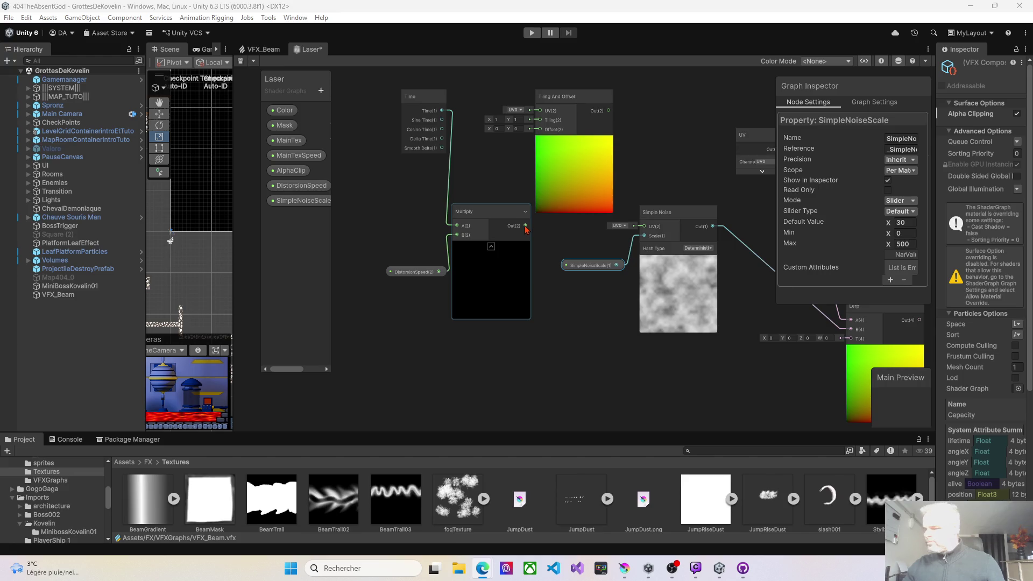
{"action": "left_click_drag", "start_coordinate": [527, 229], "coordinate": [540, 129]}
- Wire the Tiling And Offset output into the Simple Noise UV input
{"action": "left_click_drag", "start_coordinate": [578, 245], "coordinate": [431, 242]}
{"action": "left_click", "coordinate": [541, 214]}
{"action": "left_click_drag", "start_coordinate": [541, 214], "coordinate": [561, 220]}
{"action": "mouse_move", "coordinate": [471, 110]}
{"action": "left_mouse_down"}
{"action": "mouse_move", "coordinate": [508, 207]}
{"action": "mouse_move", "coordinate": [532, 228]}
{"action": "left_mouse_up"}
{"action": "scroll", "coordinate": [621, 232], "scroll_direction": "down", "scroll_amount": 5}
{"action": "left_click_drag", "start_coordinate": [663, 260], "coordinate": [549, 243]}
{"action": "scroll", "coordinate": [549, 243], "scroll_direction": "up", "scroll_amount": 2}
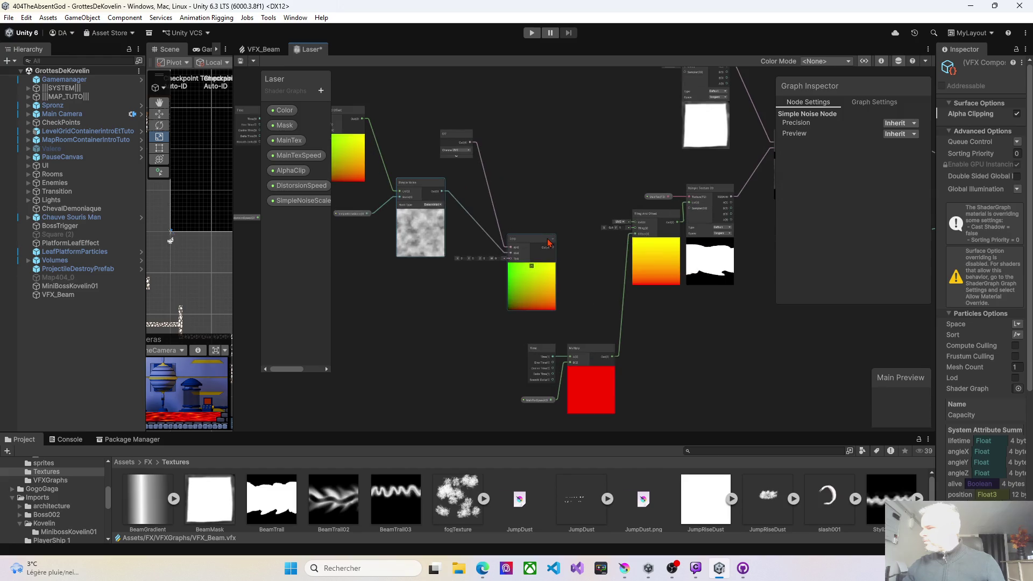
{"action": "scroll", "coordinate": [547, 240], "scroll_direction": "up", "scroll_amount": 1}
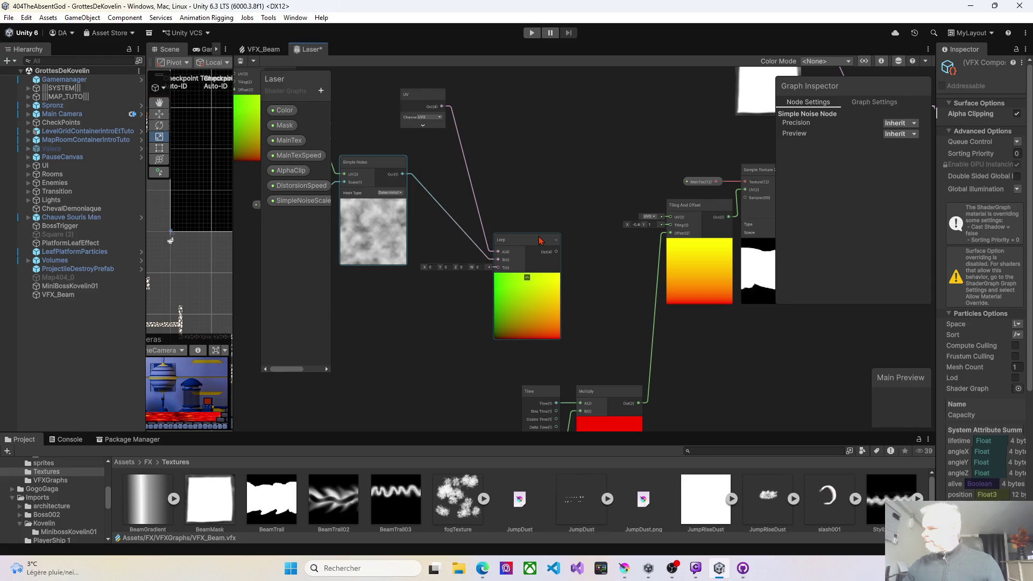
- Widen the Blackboard property list so property types are visible
{"action": "key", "text": "alt+Tab"}
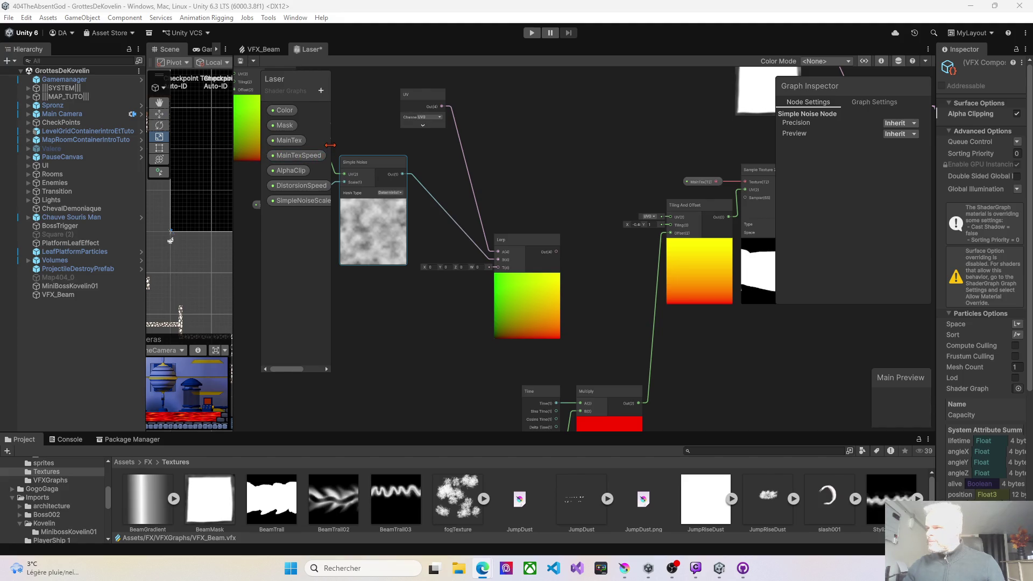
{"action": "left_click_drag", "start_coordinate": [330, 145], "coordinate": [353, 144]}
{"action": "key", "text": "alt+Tab"}
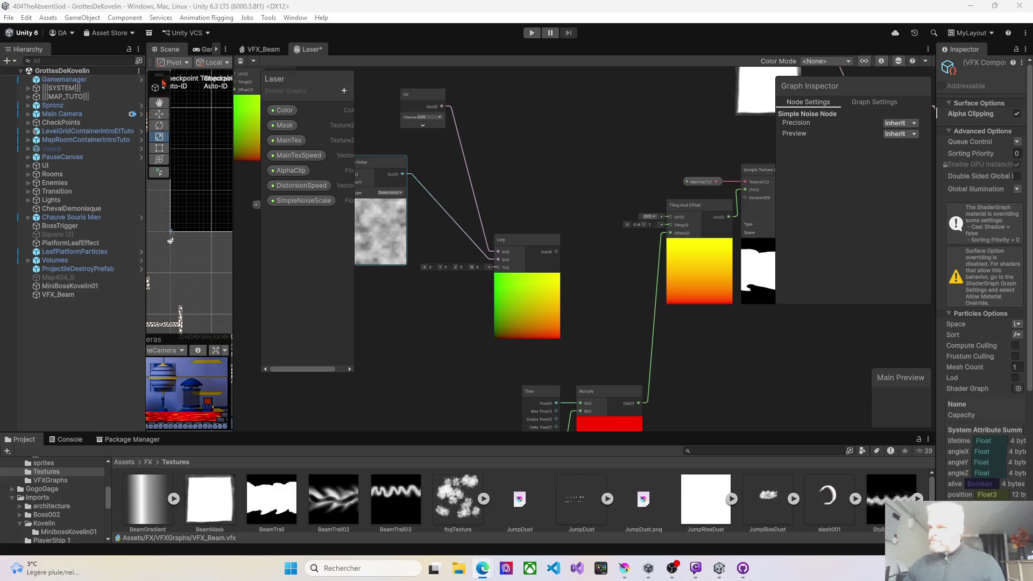
{"action": "left_click", "coordinate": [344, 91]}
- Add a new Float property and name it DistorsionAmount
{"action": "left_click", "coordinate": [382, 114]}
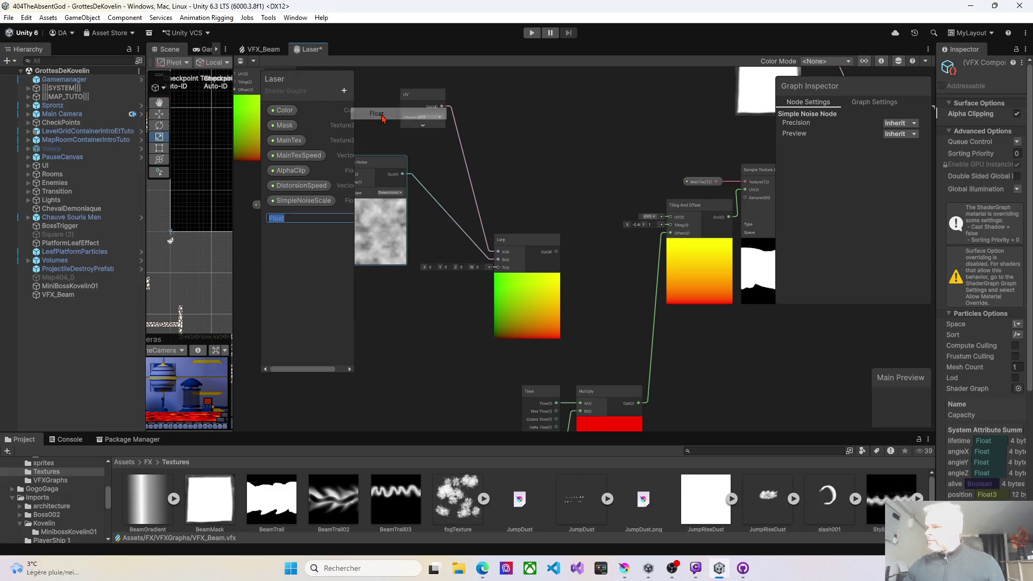
{"action": "type", "text": "DistorsioAm"}
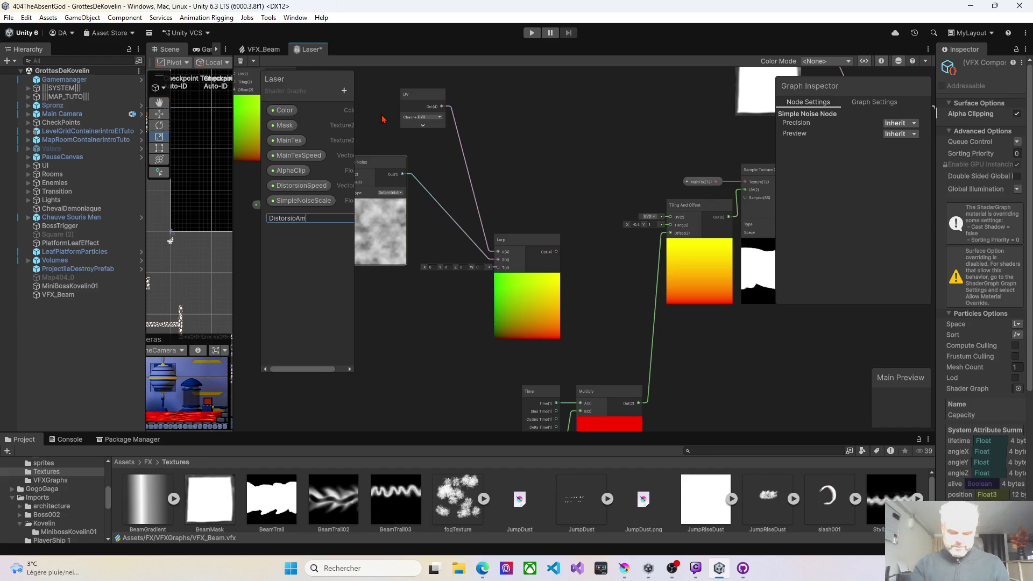
{"action": "type", "text": "t"}
{"action": "key", "text": "Return"}
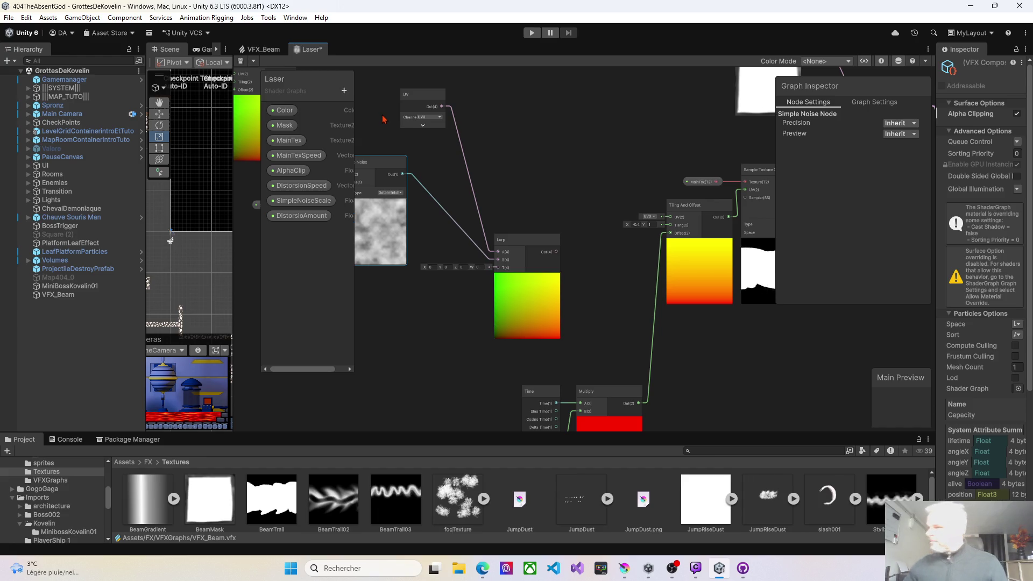
{"action": "left_click", "coordinate": [309, 222]}
{"action": "double_click", "coordinate": [297, 217]}
{"action": "type", "text": "n"}
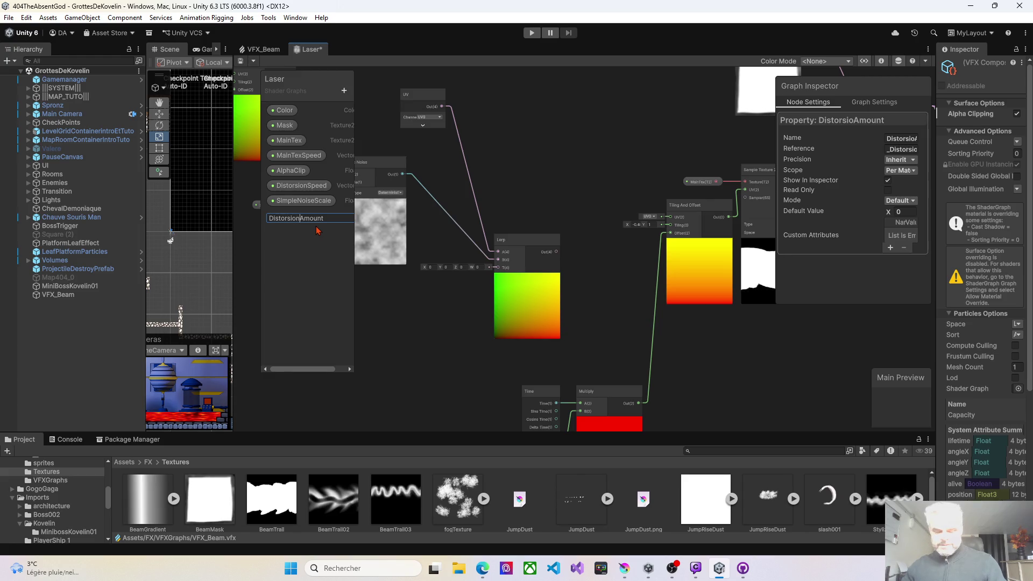
{"action": "key", "text": "Return"}
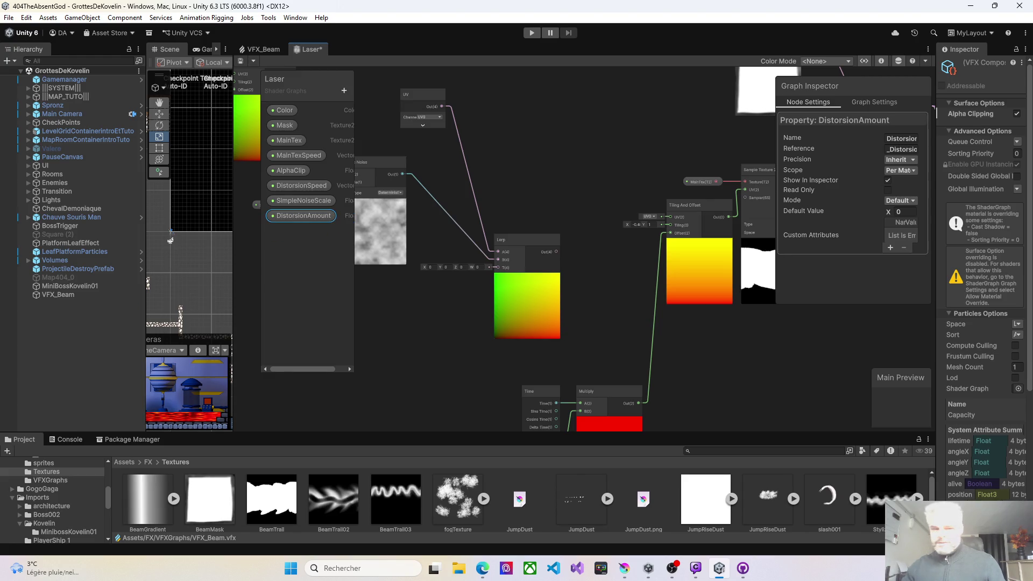
- Set DistorsionAmount's Mode to Slider (0 to 1, default 0.5)
{"action": "key", "text": "alt+Tab"}
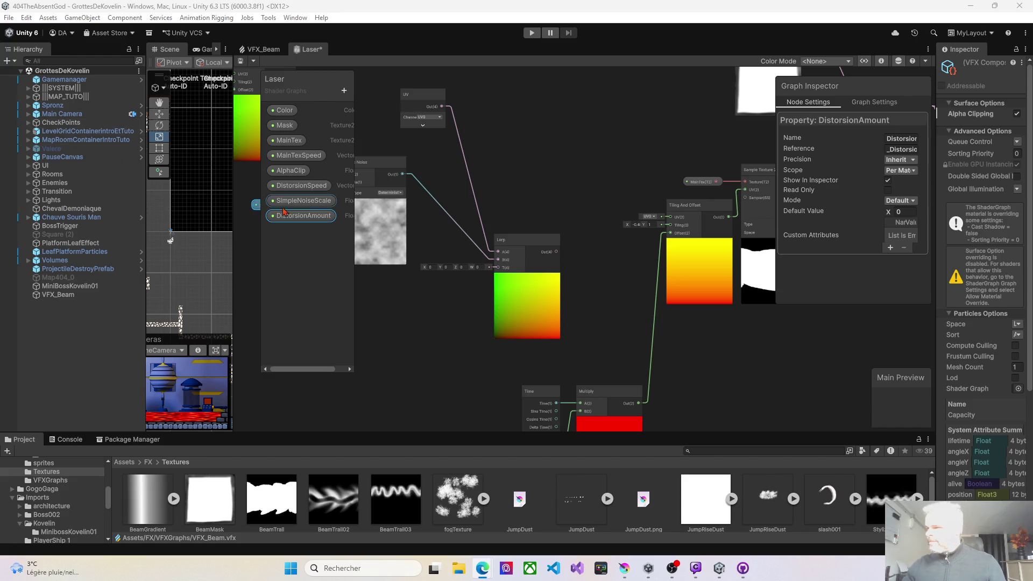
{"action": "left_click", "coordinate": [775, 208]}
{"action": "left_click_drag", "start_coordinate": [776, 208], "coordinate": [692, 208]}
{"action": "left_click", "coordinate": [840, 200]}
{"action": "left_click", "coordinate": [832, 225]}
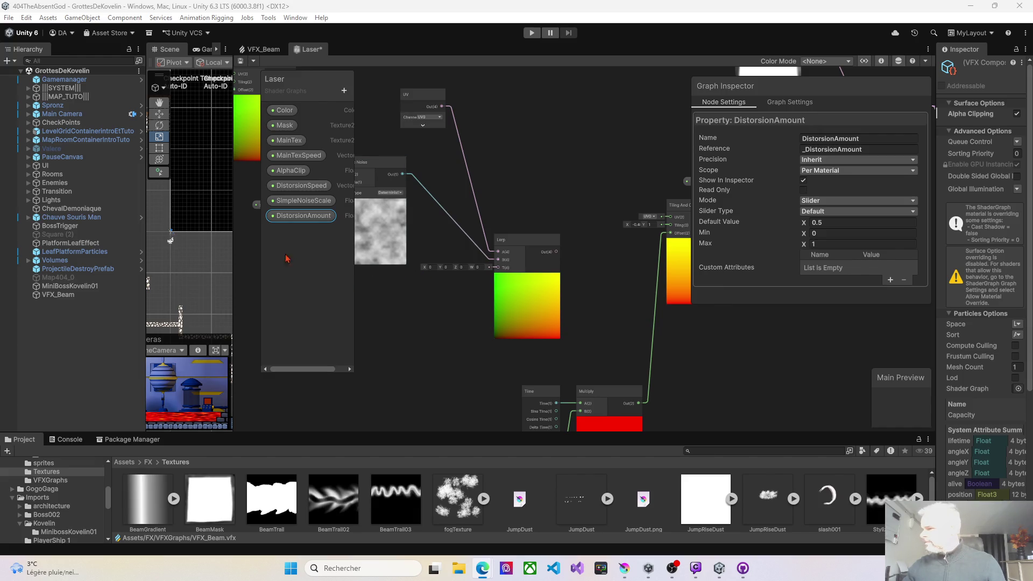
- Drop a DistorsionAmount node onto the graph and wire it into Lerp's T input
{"action": "left_click", "coordinate": [296, 222]}
{"action": "mouse_move", "coordinate": [428, 297]}
{"action": "left_mouse_down"}
{"action": "mouse_move", "coordinate": [491, 286]}
{"action": "mouse_move", "coordinate": [500, 269]}
{"action": "left_mouse_up"}
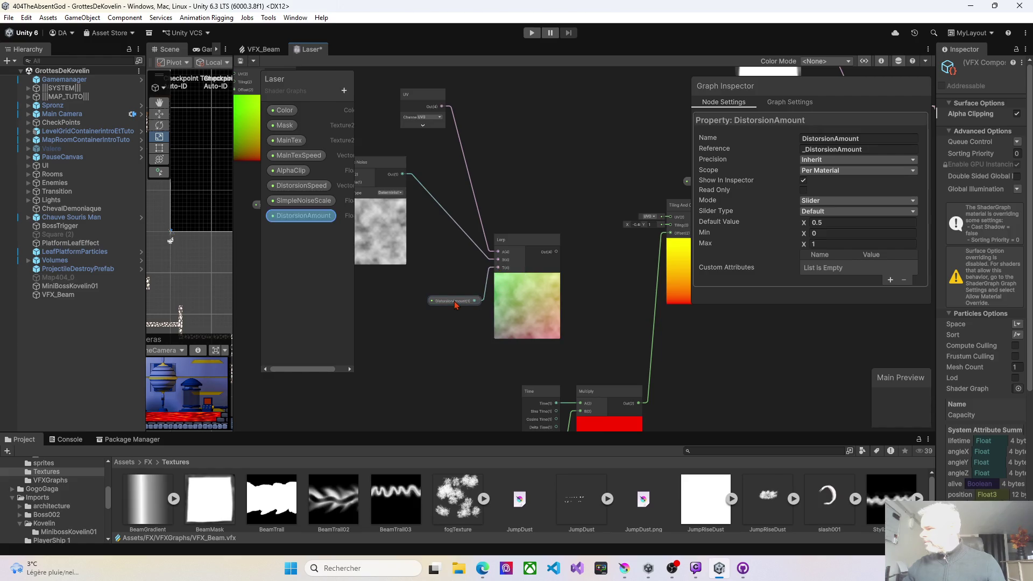
{"action": "scroll", "coordinate": [592, 316], "scroll_direction": "down", "scroll_amount": 2}
{"action": "left_click_drag", "start_coordinate": [603, 318], "coordinate": [558, 268]}
{"action": "key", "text": "alt+Tab"}
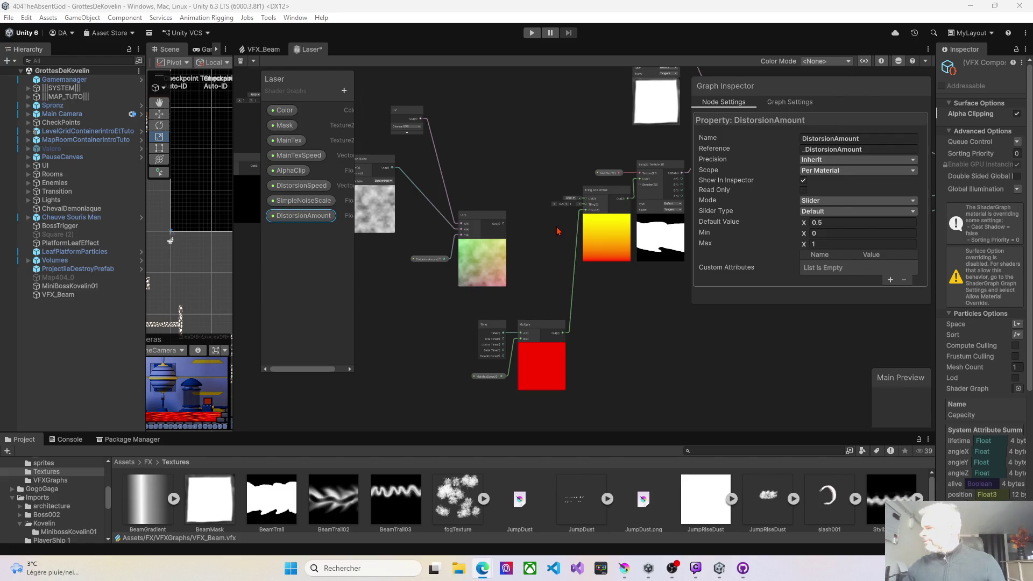
- Connect the Lerp output to the Tiling And Offset UV input and tidy the Lerp node
{"action": "scroll", "coordinate": [557, 226], "scroll_direction": "up", "scroll_amount": 3}
{"action": "left_click_drag", "start_coordinate": [506, 210], "coordinate": [603, 181]}
{"action": "left_click_drag", "start_coordinate": [446, 211], "coordinate": [455, 159]}
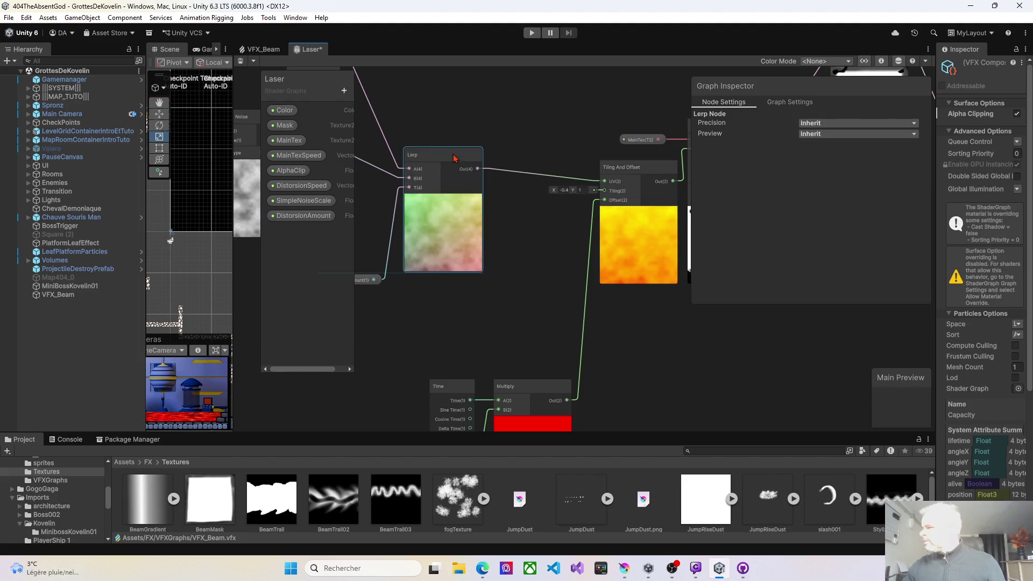
{"action": "scroll", "coordinate": [619, 302], "scroll_direction": "down", "scroll_amount": 3}
{"action": "mouse_move", "coordinate": [619, 302]}
{"action": "left_mouse_down"}
{"action": "mouse_move", "coordinate": [581, 288]}
{"action": "mouse_move", "coordinate": [531, 294]}
{"action": "mouse_move", "coordinate": [548, 298]}
{"action": "left_mouse_up"}
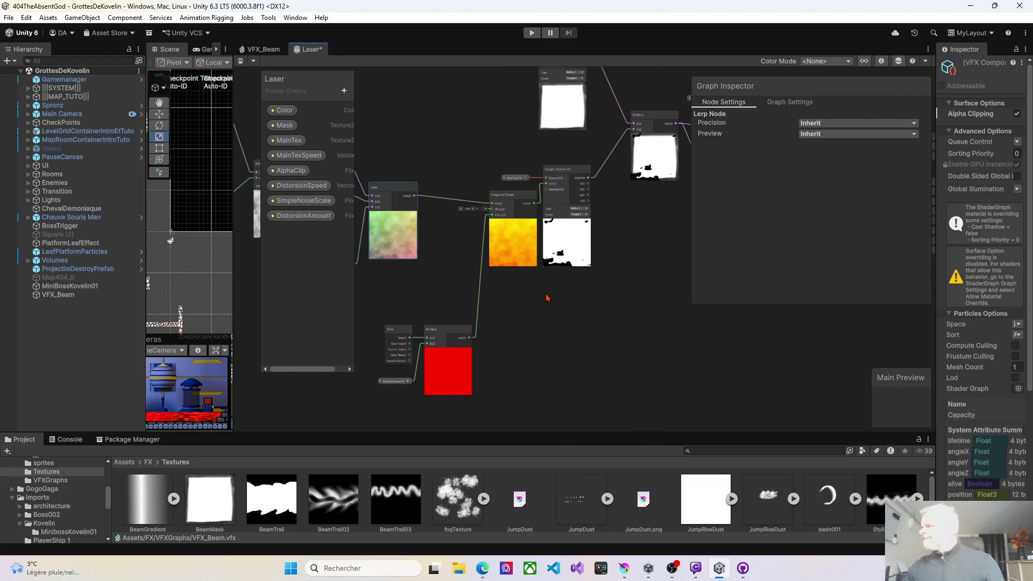
- Save the Laser shader graph and replay the VFX_Beam effect in the scene
{"action": "left_click", "coordinate": [240, 62]}
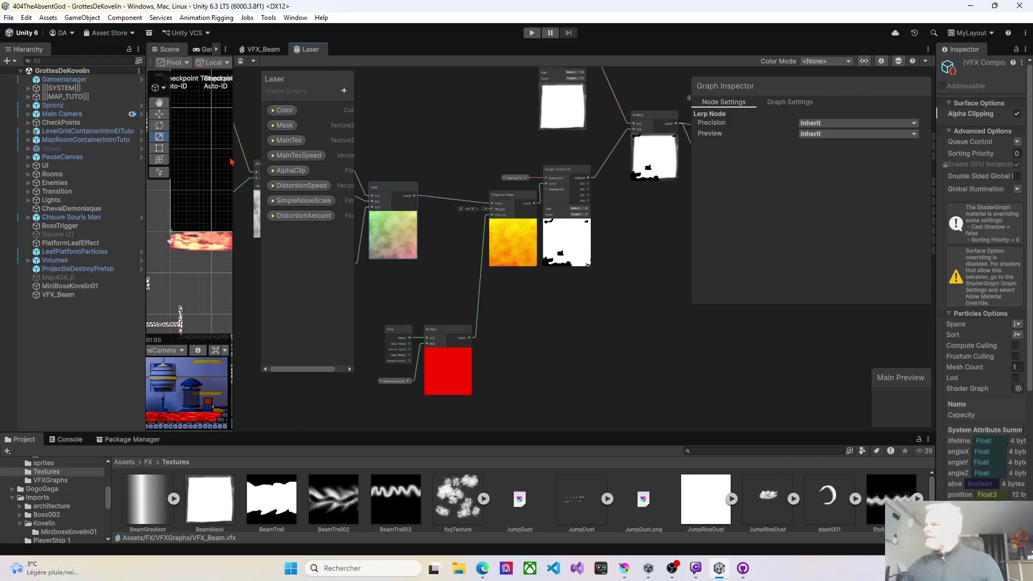
{"action": "left_click_drag", "start_coordinate": [235, 157], "coordinate": [448, 152]}
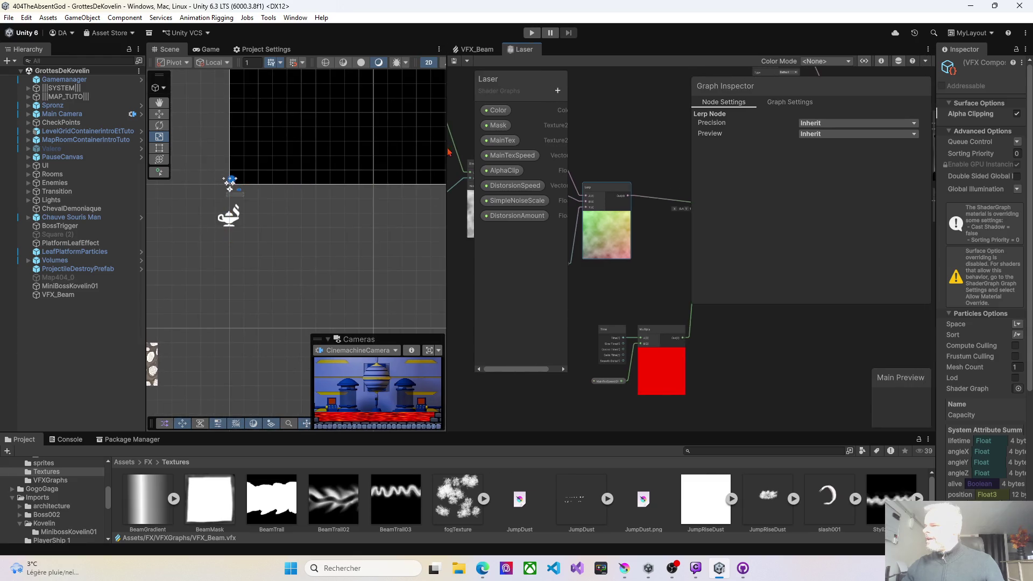
{"action": "left_click", "coordinate": [49, 296]}
{"action": "left_click", "coordinate": [351, 323]}
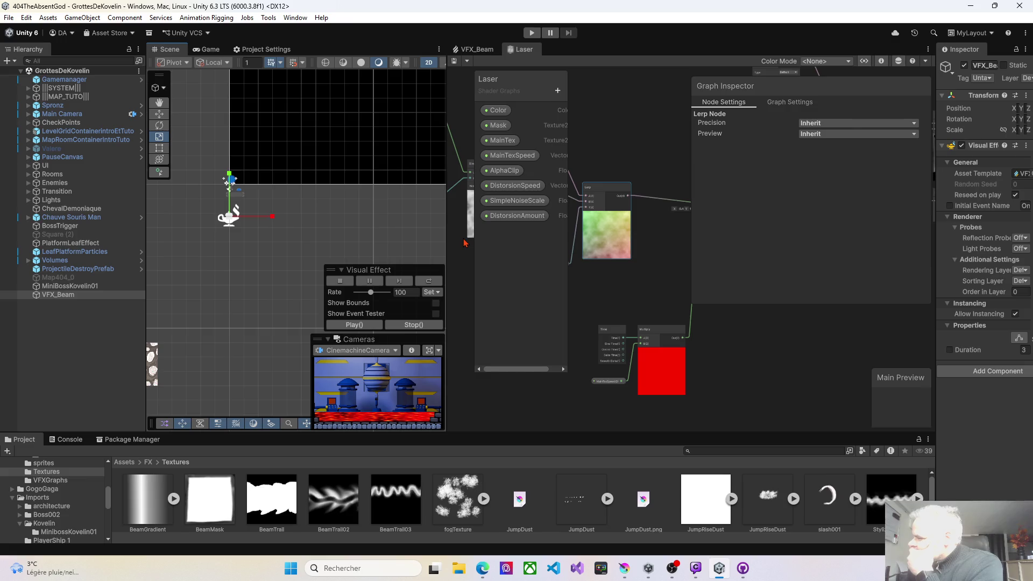
- Lower the DistorsionAmount property's default value to 0.17
{"action": "left_click_drag", "start_coordinate": [447, 240], "coordinate": [286, 231]}
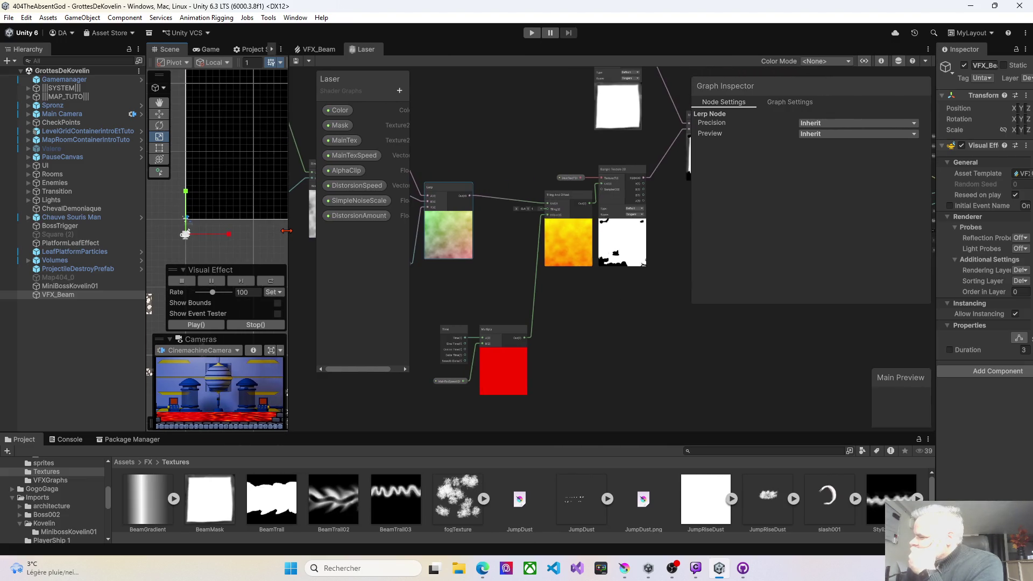
{"action": "left_click", "coordinate": [453, 383]}
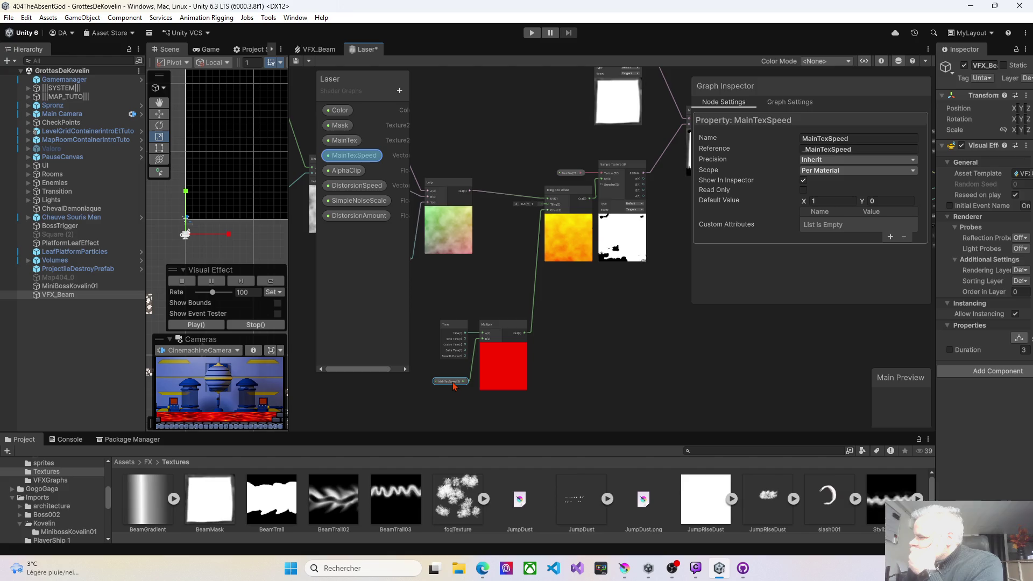
{"action": "left_click", "coordinate": [355, 217]}
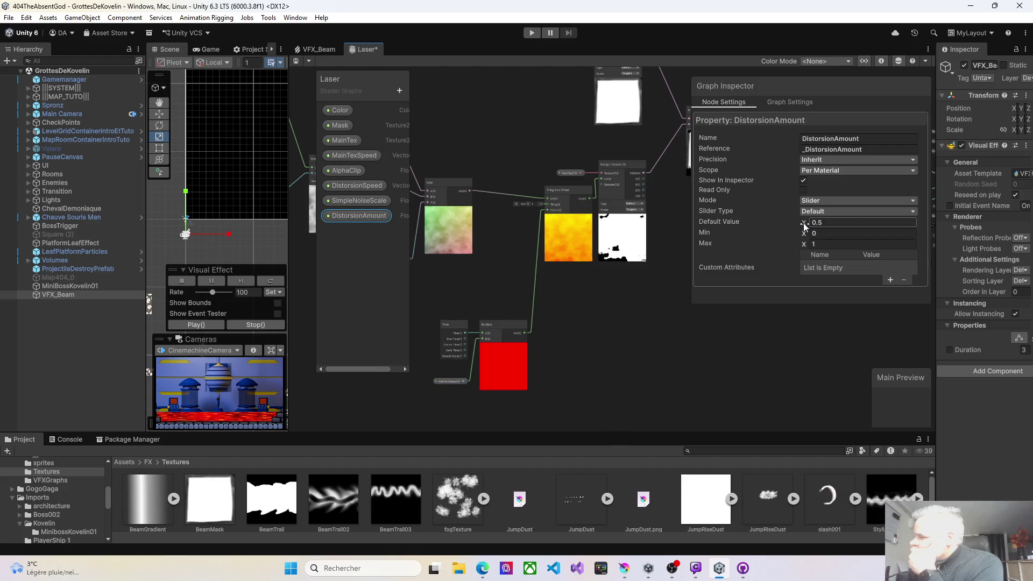
{"action": "left_click_drag", "start_coordinate": [806, 223], "coordinate": [802, 226]}
- Replay the beam and settle DistorsionAmount's default at 0.14
{"action": "left_click", "coordinate": [76, 299]}
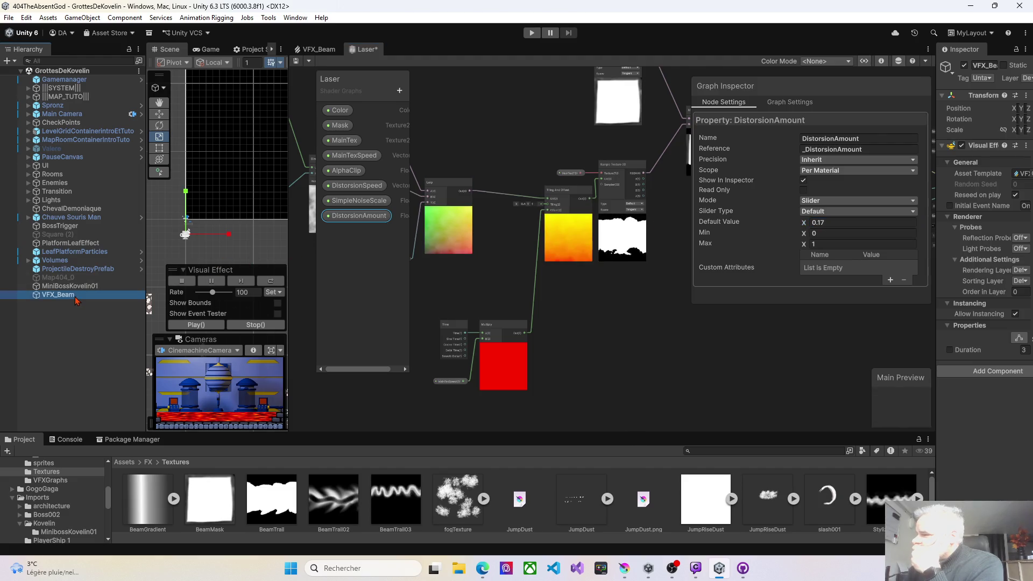
{"action": "left_click_drag", "start_coordinate": [289, 257], "coordinate": [387, 257]}
{"action": "left_click", "coordinate": [295, 325]}
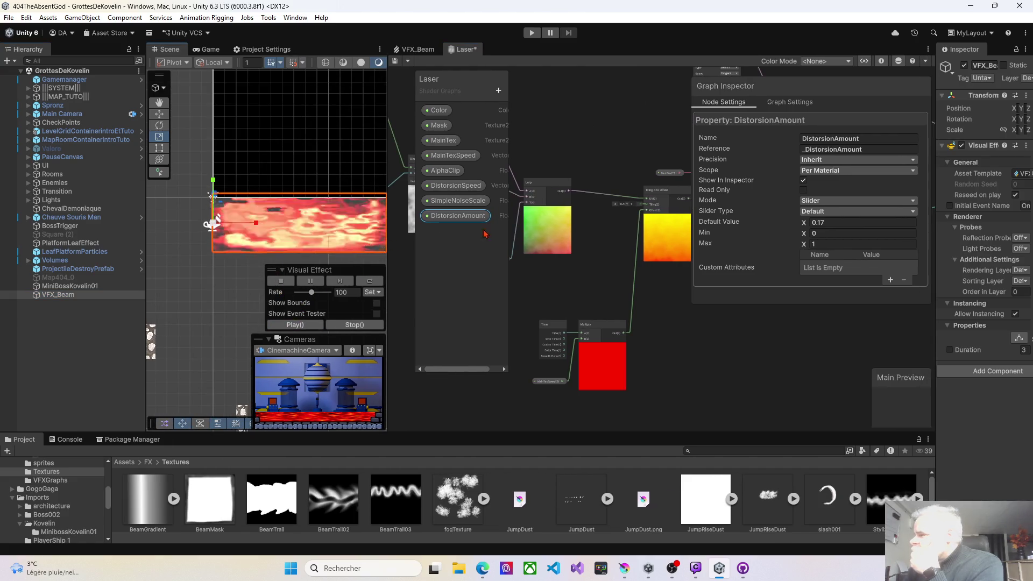
{"action": "left_click_drag", "start_coordinate": [808, 222], "coordinate": [803, 221]}
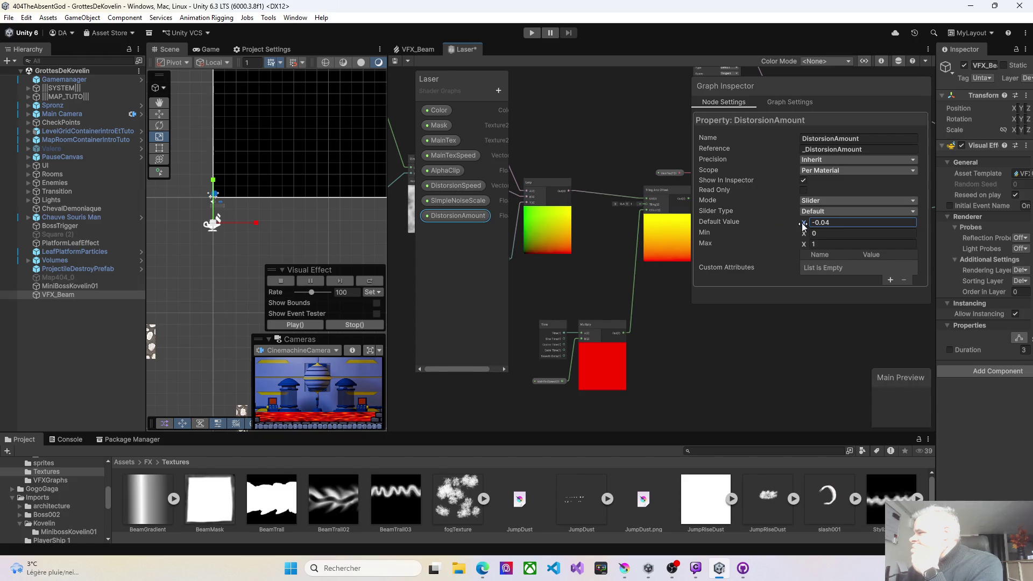
{"action": "left_click_drag", "start_coordinate": [806, 225], "coordinate": [808, 224]}
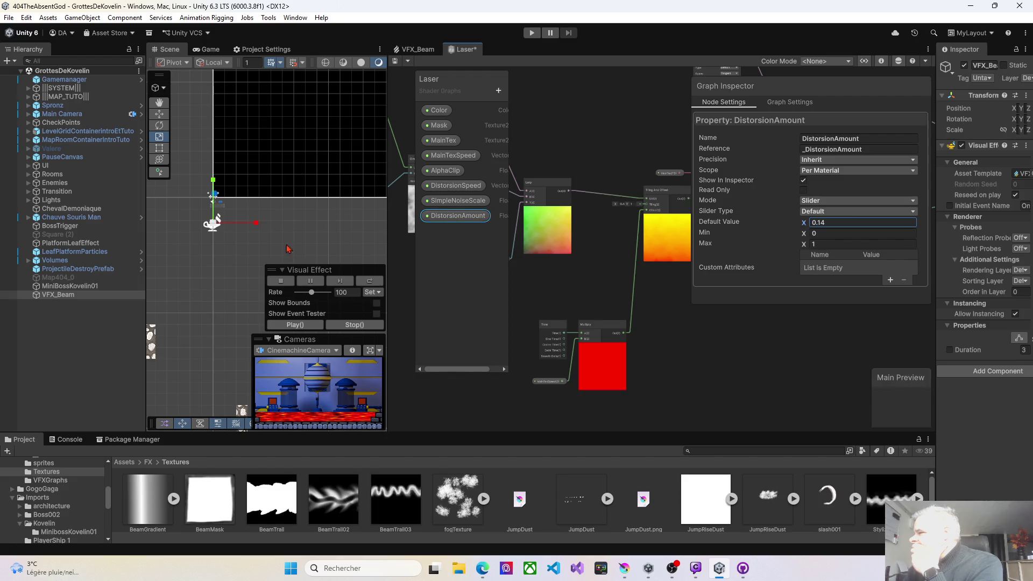
- Play the laser, save the Laser shader graph, and go to the VFX_Beam effect graph
{"action": "left_click", "coordinate": [280, 324]}
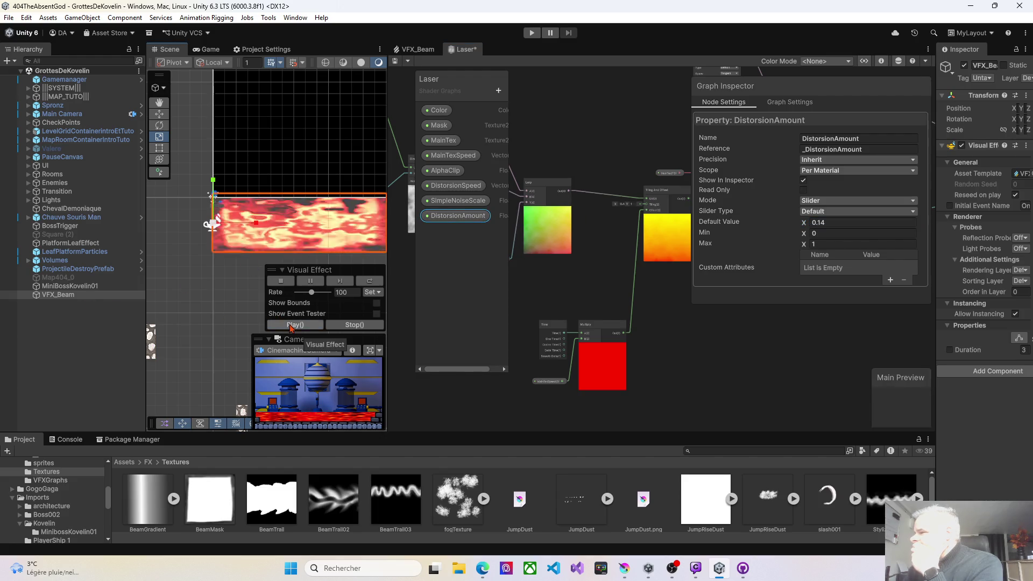
{"action": "left_click", "coordinate": [396, 62]}
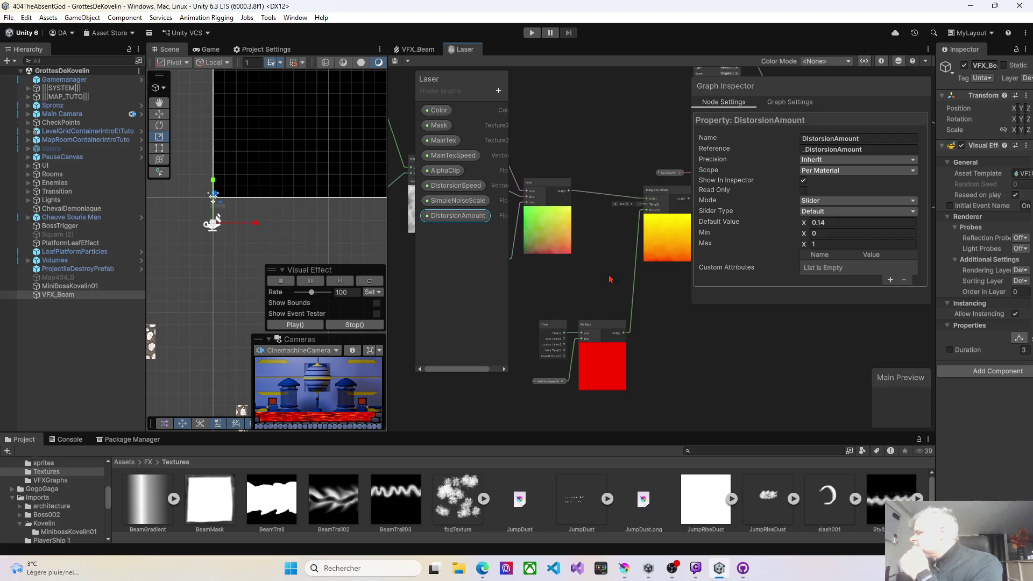
{"action": "left_click", "coordinate": [415, 49]}
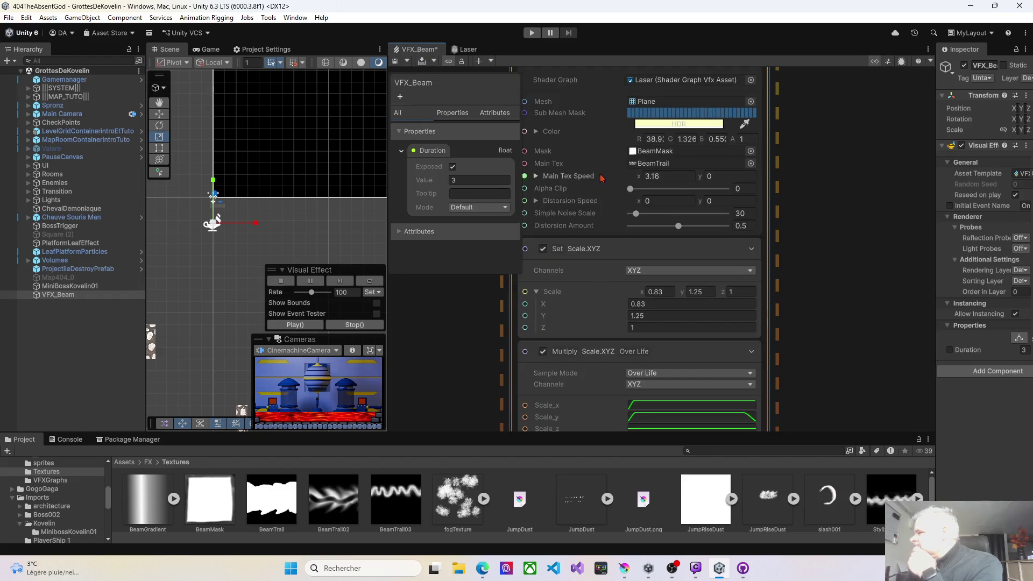
- Lower Main Tex Speed X to 1.23 and replay the VFX_Beam effect
{"action": "left_click", "coordinate": [638, 177]}
{"action": "left_click_drag", "start_coordinate": [637, 175], "coordinate": [618, 176]}
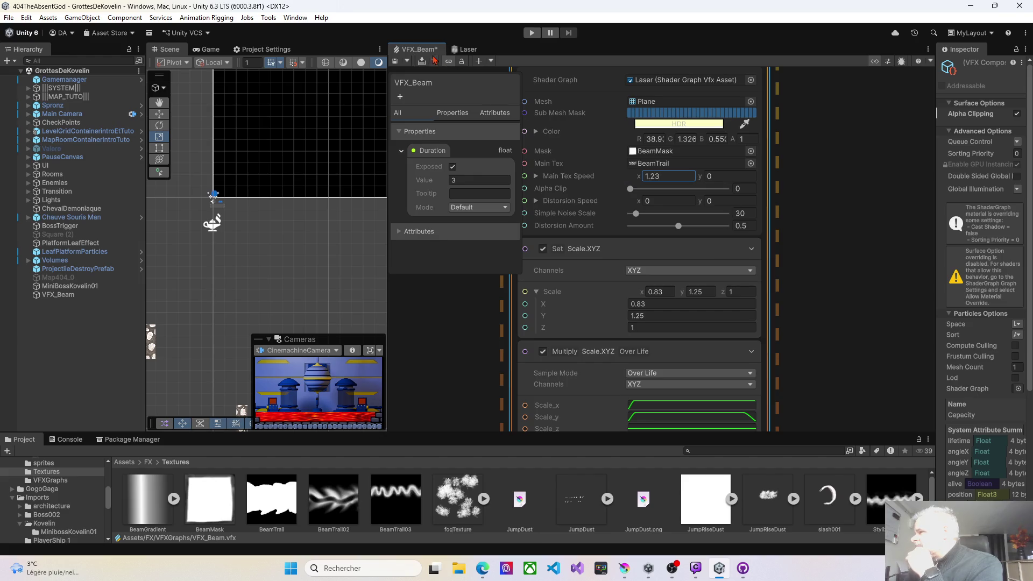
{"action": "left_click", "coordinate": [65, 296]}
{"action": "left_click", "coordinate": [295, 325]}
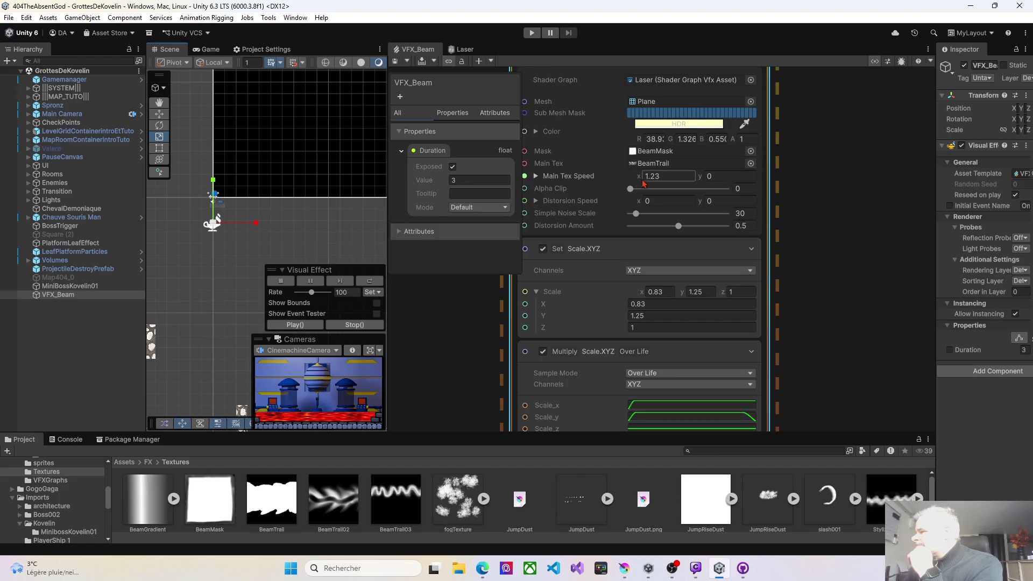
- Reduce Set Scale X to 0.19 and start Play mode to test the beam
{"action": "left_click_drag", "start_coordinate": [644, 296], "coordinate": [633, 297]}
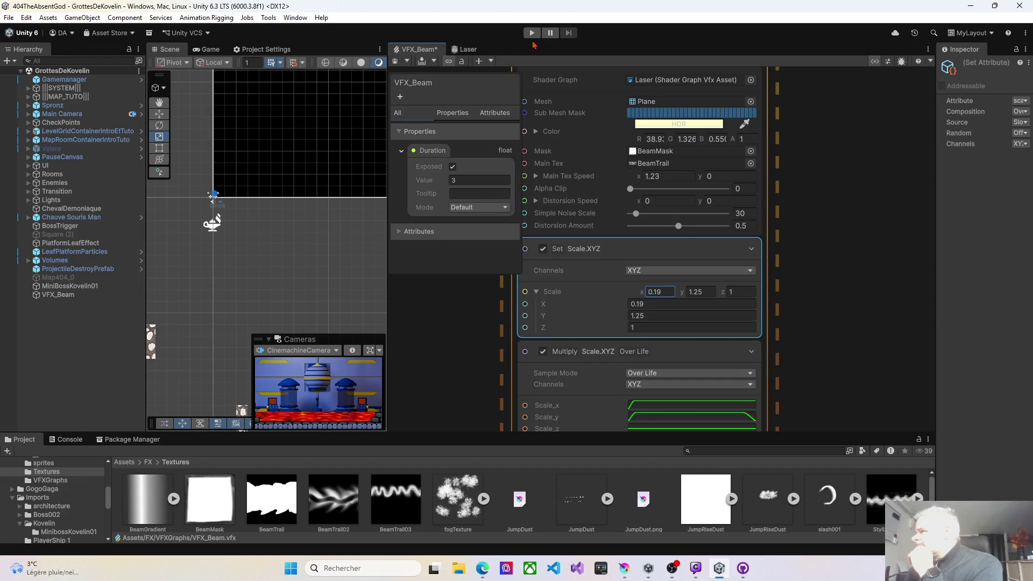
{"action": "left_click", "coordinate": [531, 33]}
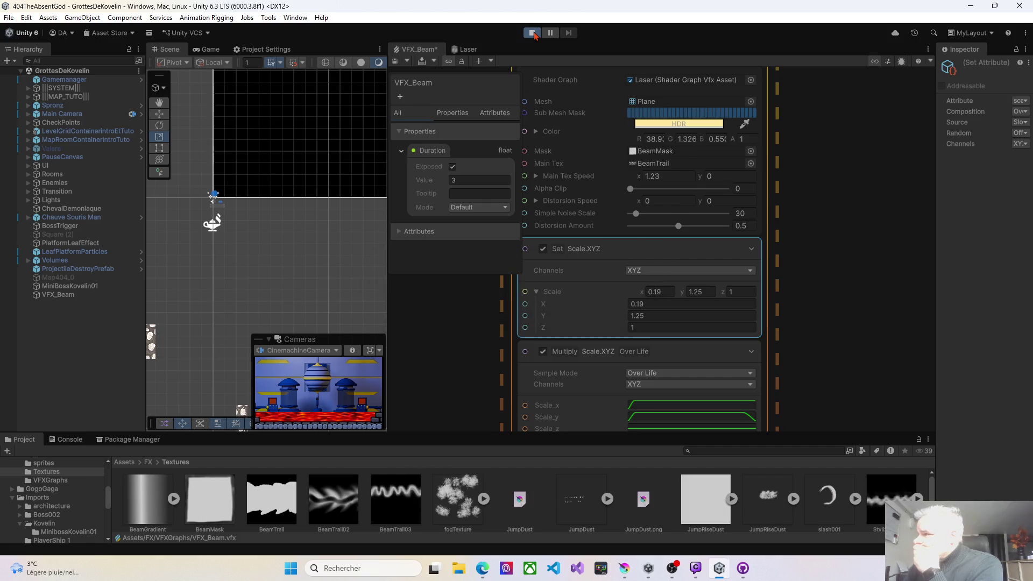
{"action": "left_click", "coordinate": [397, 61]}
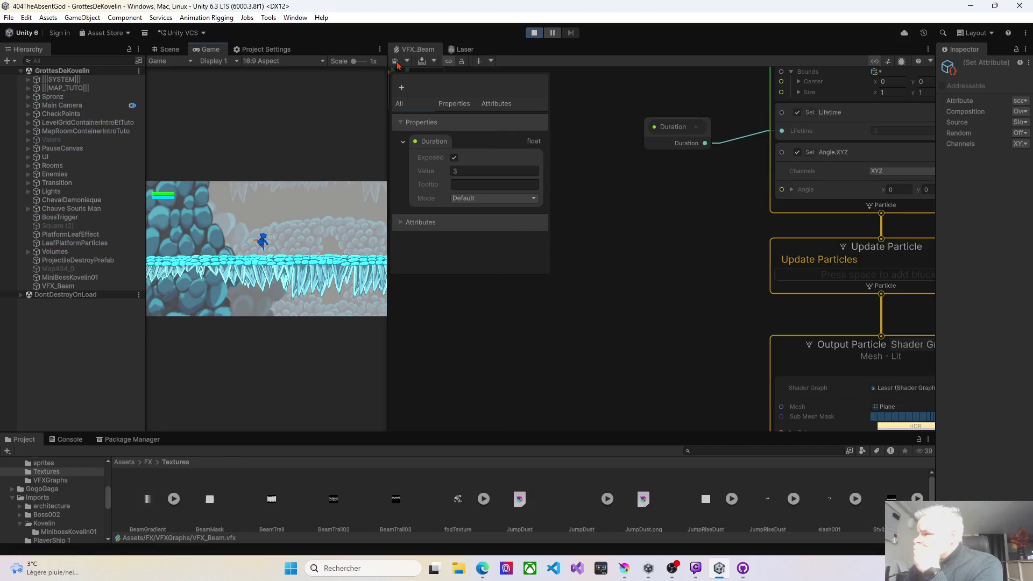
- Stop Play mode, select VFX_Beam, and zoom the graph to the Output Particle node
{"action": "key", "text": "ctrl+p"}
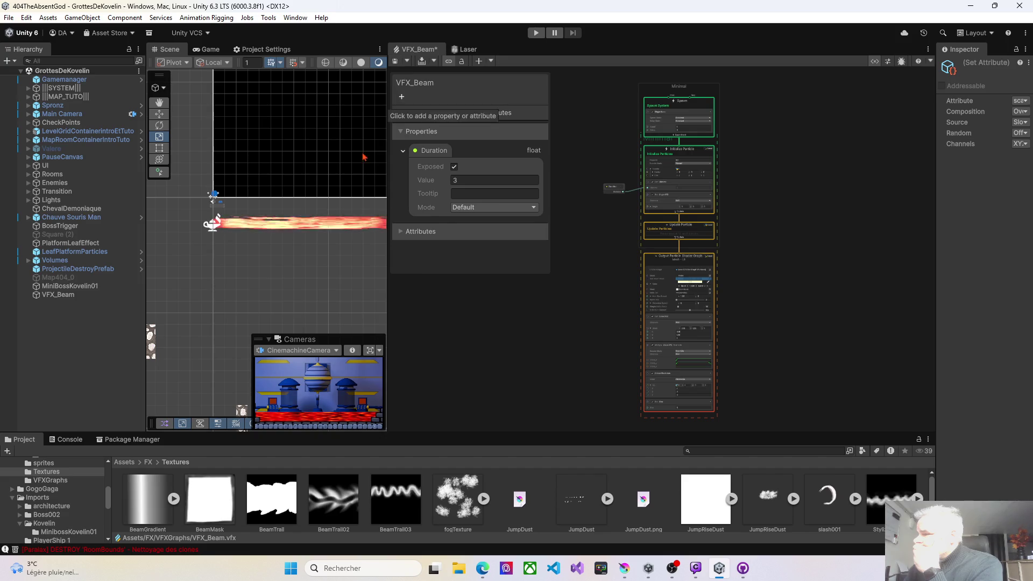
{"action": "scroll", "coordinate": [327, 237], "scroll_direction": "up", "scroll_amount": 3}
{"action": "left_click_drag", "start_coordinate": [260, 226], "coordinate": [324, 210]}
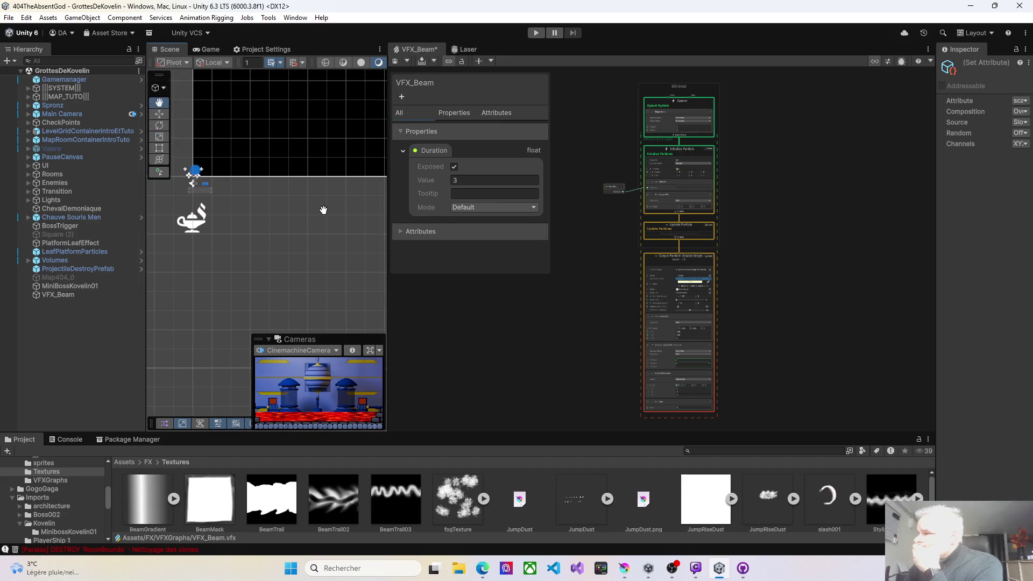
{"action": "left_click", "coordinate": [59, 295]}
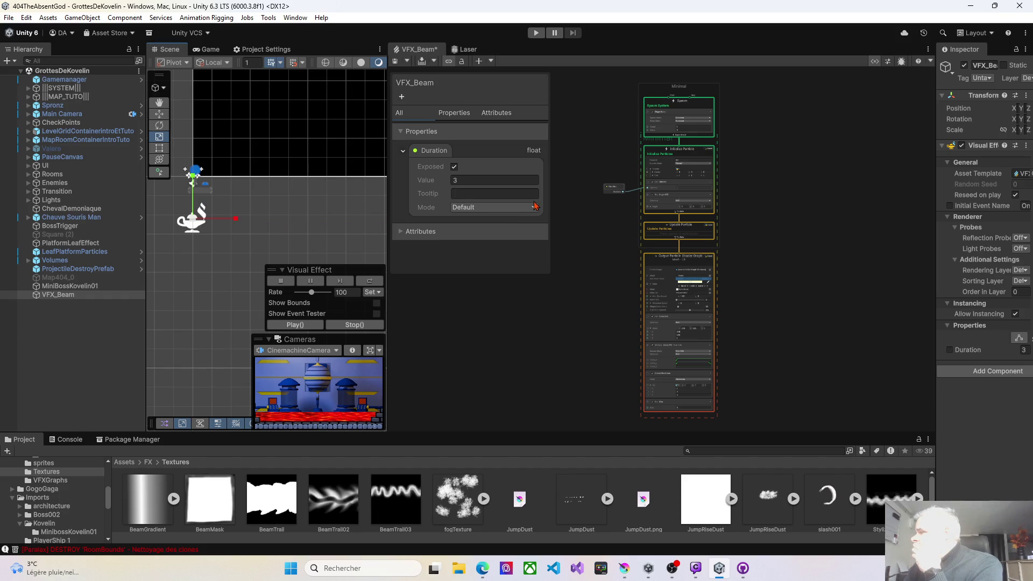
{"action": "scroll", "coordinate": [637, 252], "scroll_direction": "up", "scroll_amount": 10}
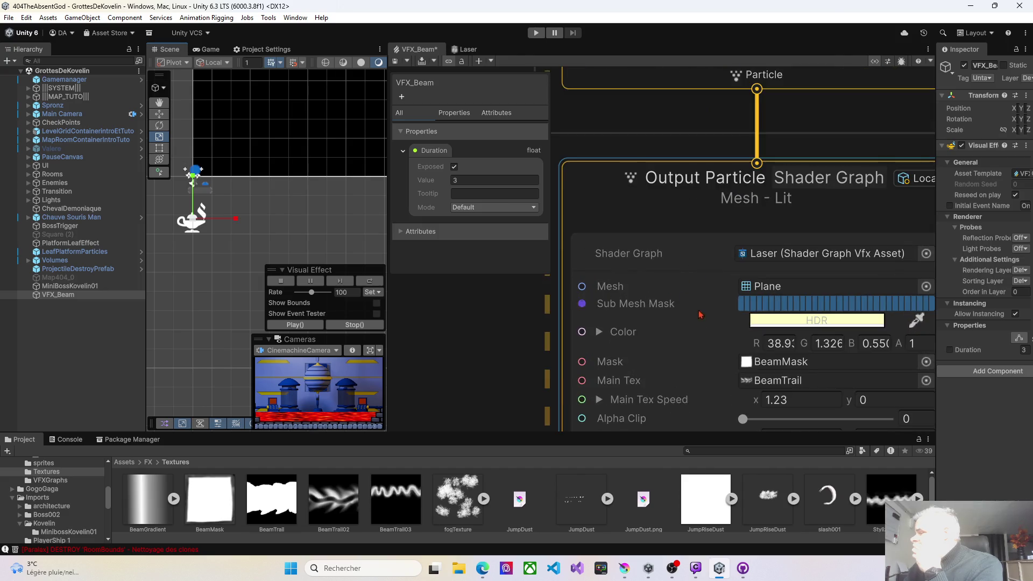
- Expand the Output Particle's Distorsion Speed, raise its X above 0, and replay the beam
{"action": "left_click", "coordinate": [686, 271]}
{"action": "scroll", "coordinate": [686, 272], "scroll_direction": "down", "scroll_amount": 5}
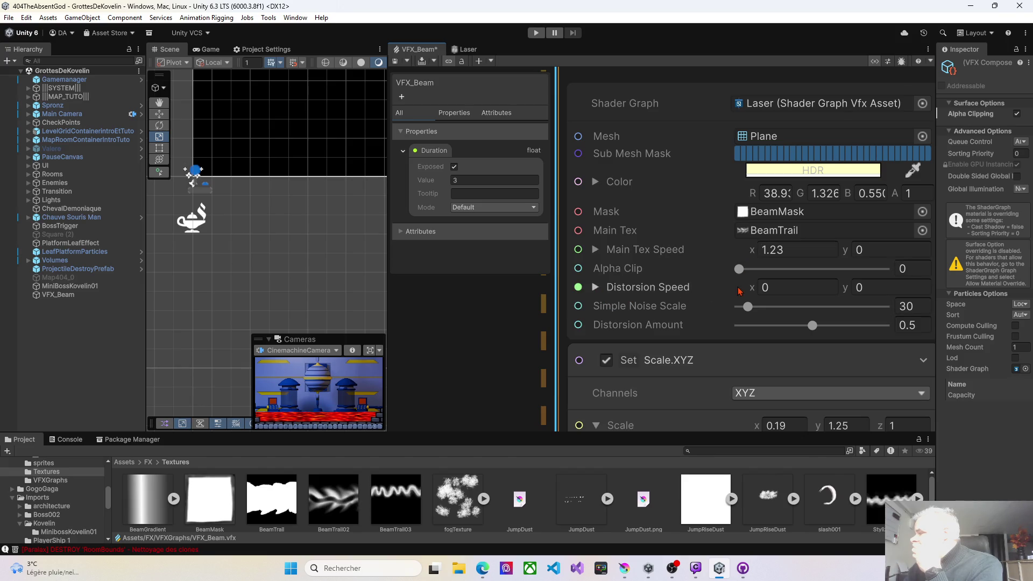
{"action": "left_click", "coordinate": [596, 287]}
{"action": "left_click_drag", "start_coordinate": [753, 288], "coordinate": [756, 293]}
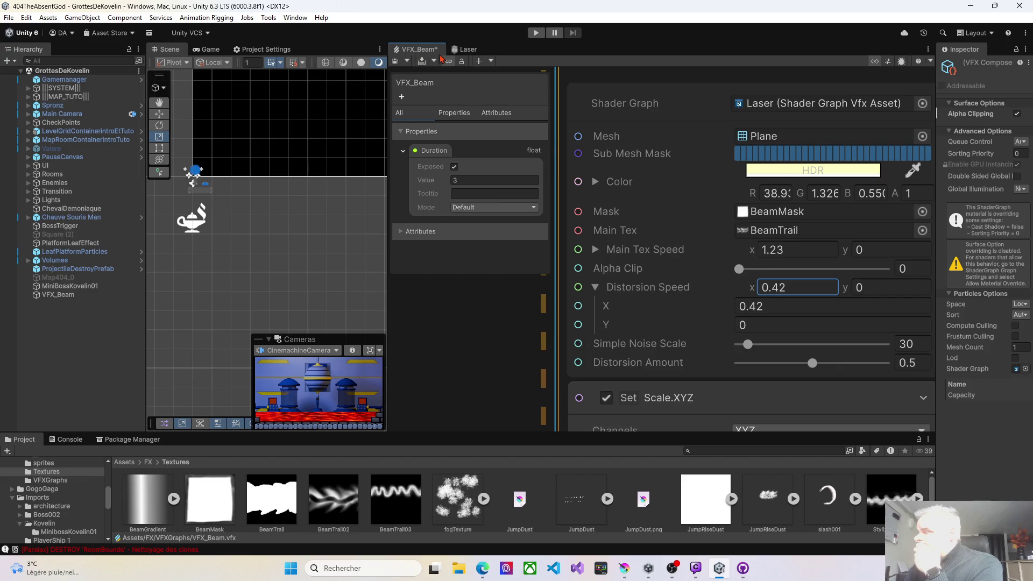
{"action": "scroll", "coordinate": [699, 266], "scroll_direction": "down", "scroll_amount": 2}
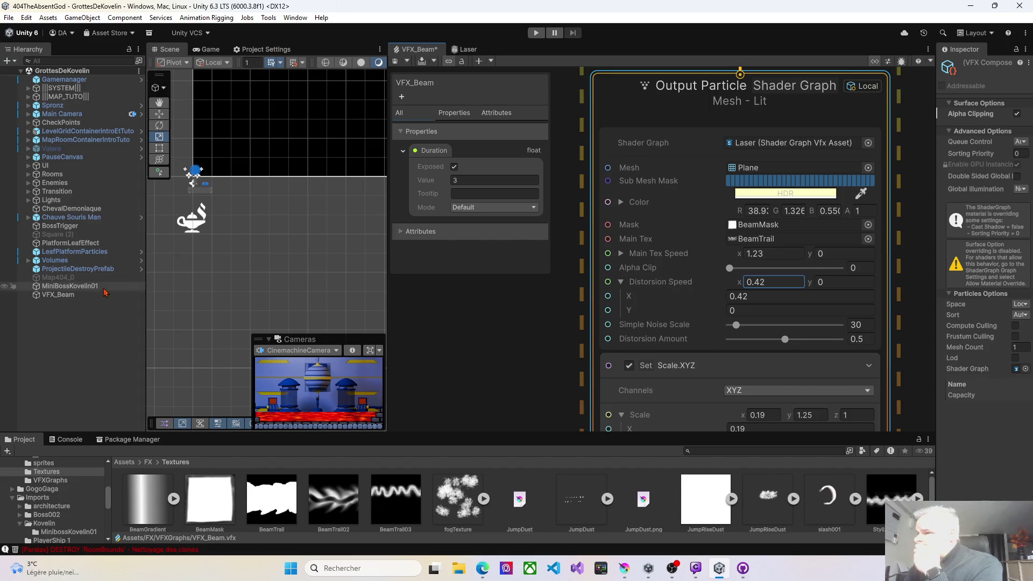
{"action": "left_click", "coordinate": [58, 295]}
{"action": "left_click", "coordinate": [289, 325]}
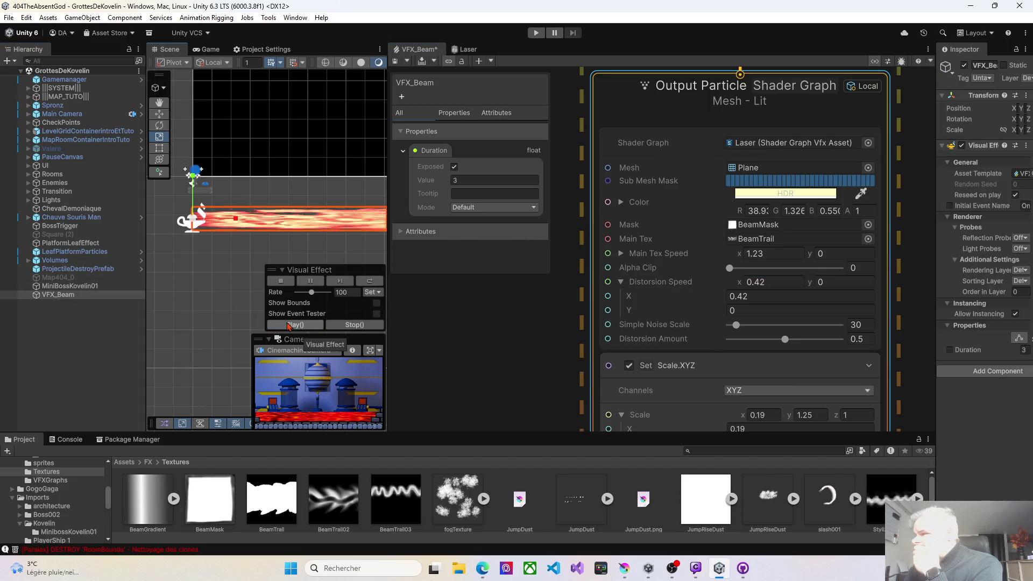
- Bring Distorsion Amount down to 0.136, replaying the beam to check it
{"action": "left_click_drag", "start_coordinate": [786, 343], "coordinate": [740, 343]}
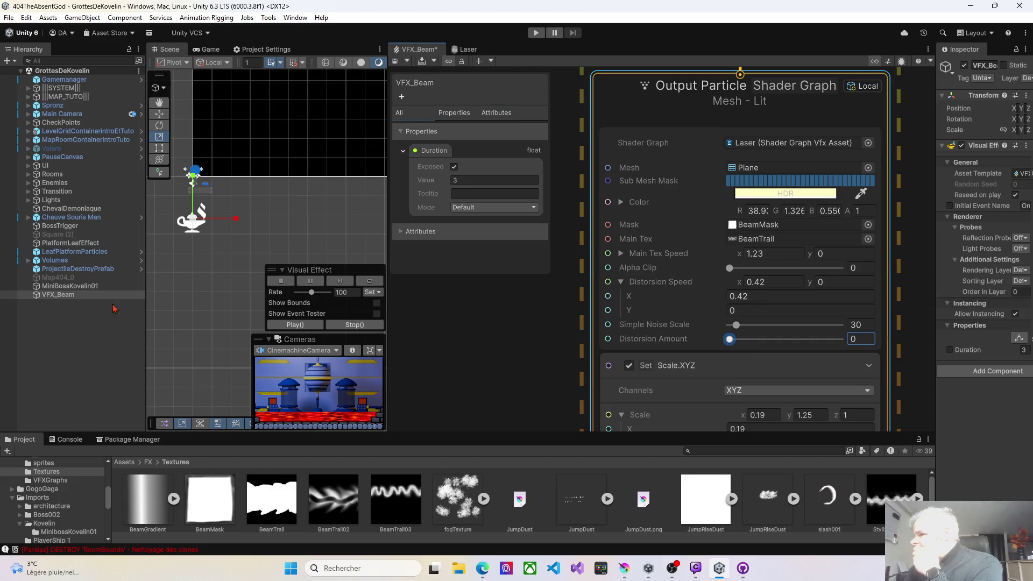
{"action": "left_click", "coordinate": [295, 324]}
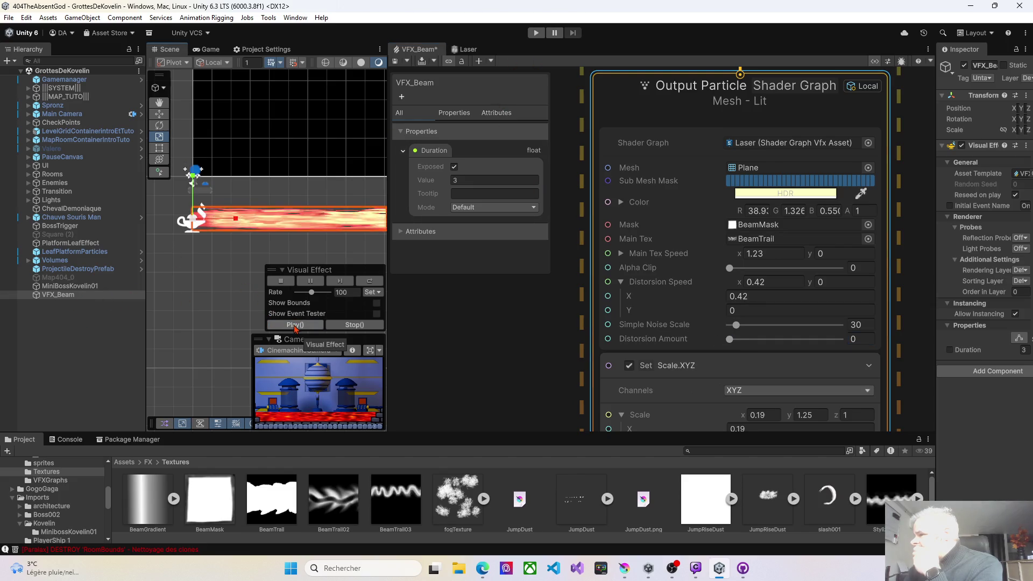
{"action": "left_click", "coordinate": [870, 339]}
{"action": "type", "text": "1"}
{"action": "mouse_move", "coordinate": [840, 339]}
{"action": "left_mouse_down"}
{"action": "mouse_move", "coordinate": [773, 339]}
{"action": "mouse_move", "coordinate": [801, 325]}
{"action": "left_mouse_up"}
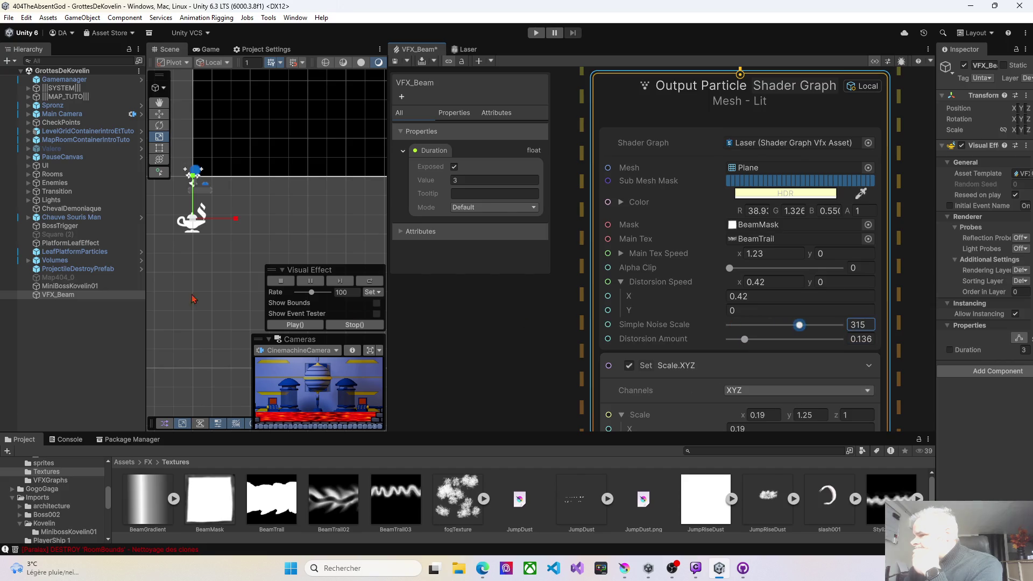
{"action": "left_click", "coordinate": [65, 297]}
{"action": "left_click", "coordinate": [288, 326]}
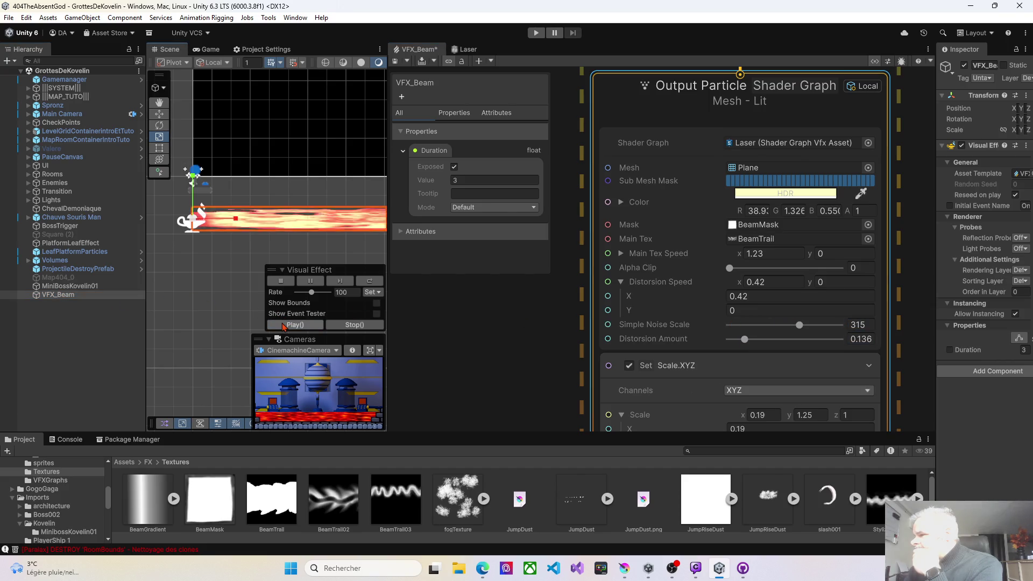
- Set Simple Noise Scale 138, Distorsion Speed 0.42 by 0.84, and Alpha Clip 0.093
{"action": "mouse_move", "coordinate": [795, 328]}
{"action": "left_mouse_down"}
{"action": "mouse_move", "coordinate": [834, 329]}
{"action": "mouse_move", "coordinate": [769, 333]}
{"action": "left_mouse_up"}
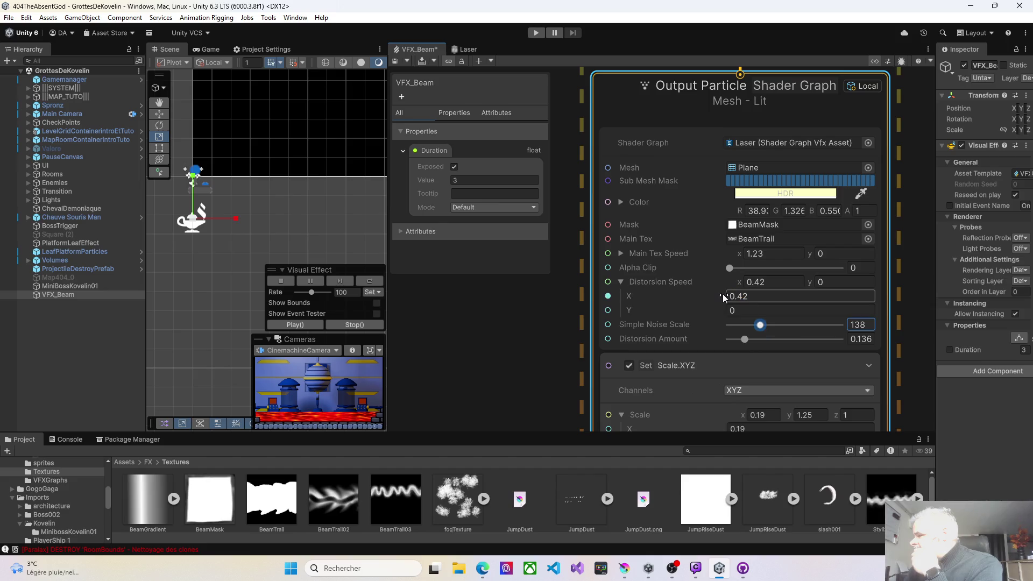
{"action": "left_click_drag", "start_coordinate": [723, 297], "coordinate": [731, 315]}
{"action": "type", "text": ".84"}
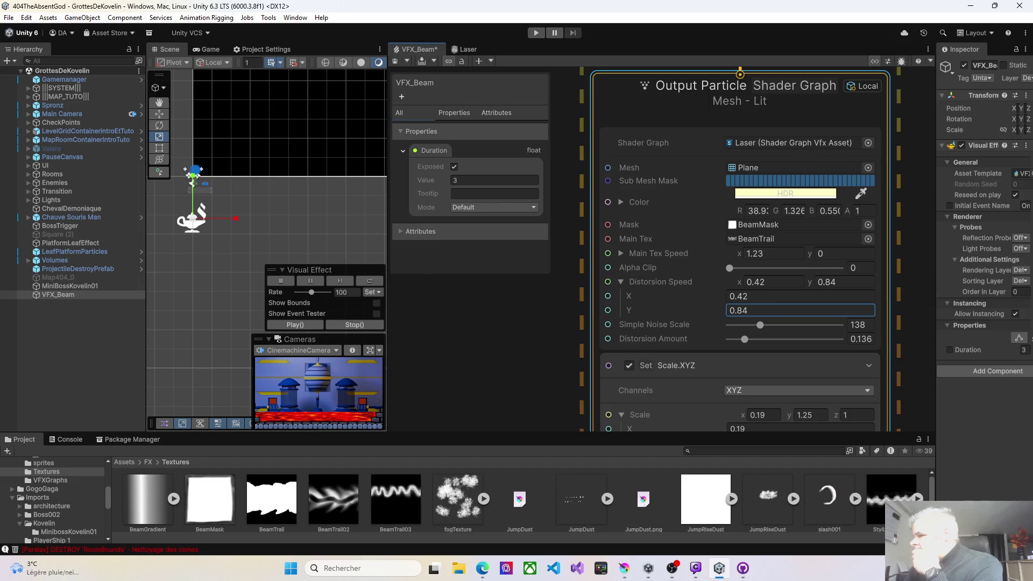
{"action": "left_click", "coordinate": [71, 296]}
{"action": "left_click", "coordinate": [301, 325]}
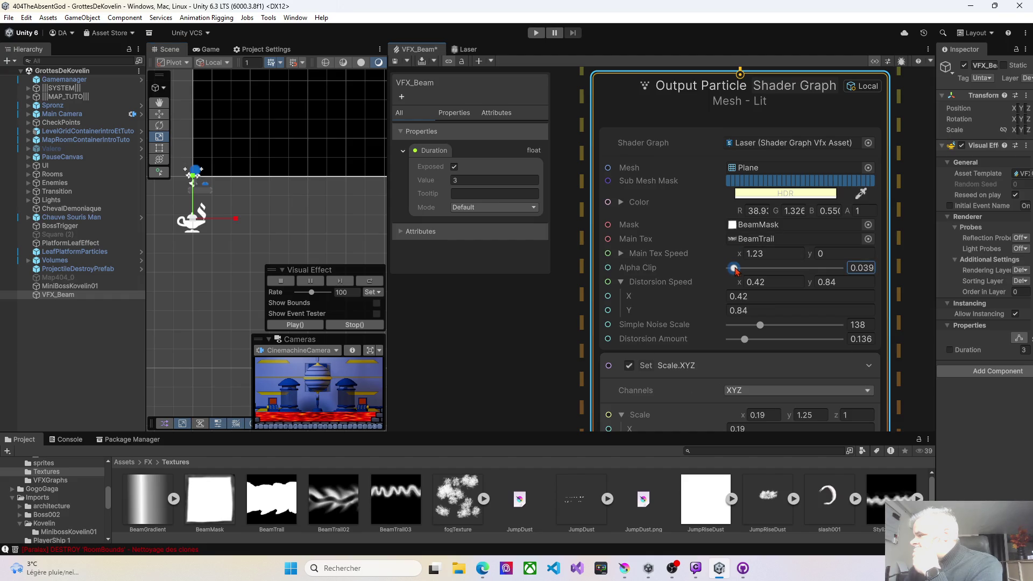
{"action": "left_click", "coordinate": [309, 326]}
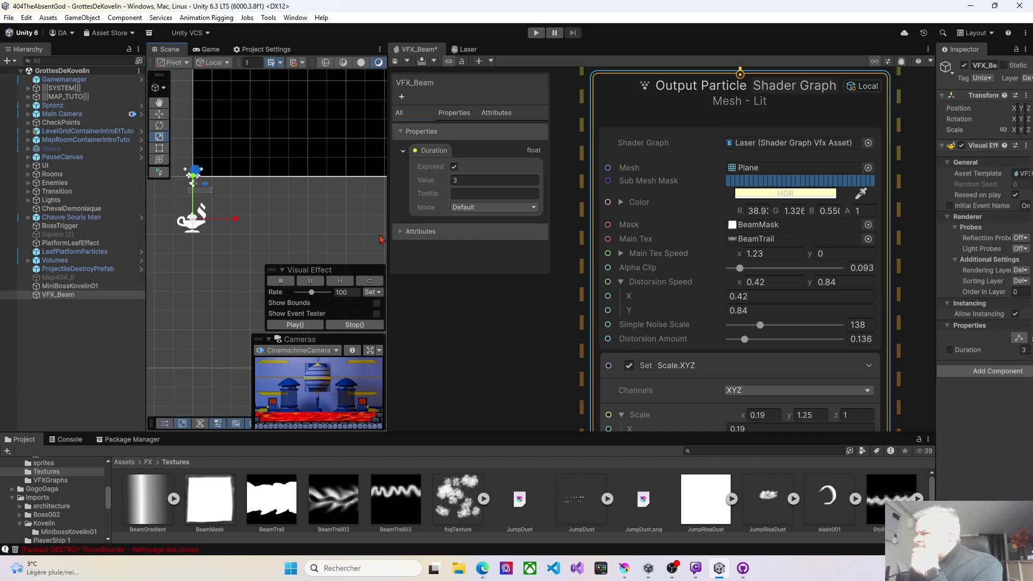
{"action": "left_click_drag", "start_coordinate": [390, 227], "coordinate": [455, 227]}
- Frame and replay the VFX_Beam effect in the Scene view, then switch to the browser
{"action": "key", "text": "f"}
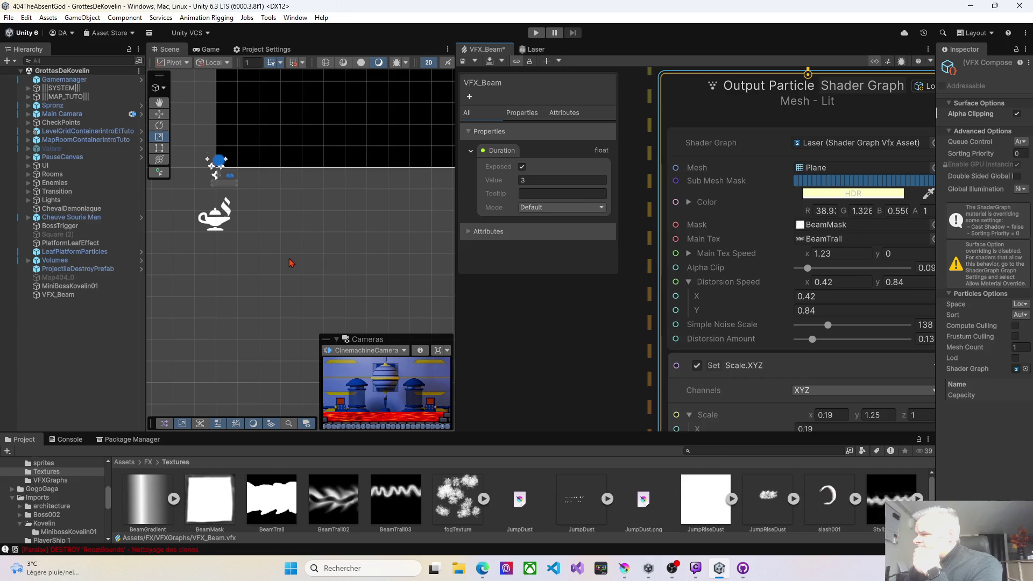
{"action": "left_click", "coordinate": [108, 296]}
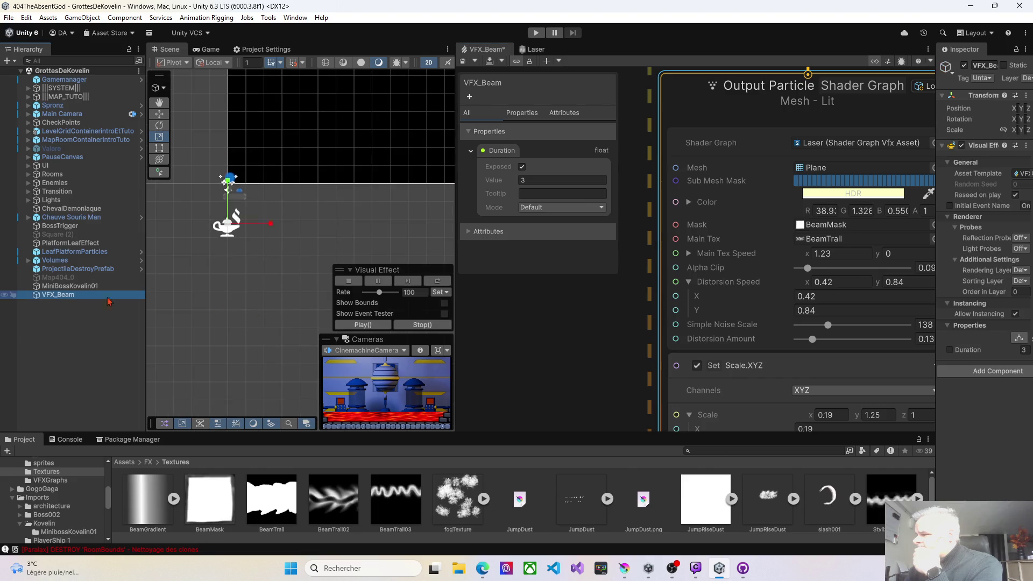
{"action": "left_click", "coordinate": [363, 327]}
{"action": "mouse_move", "coordinate": [272, 293]}
{"action": "left_mouse_down"}
{"action": "mouse_move", "coordinate": [184, 276]}
{"action": "mouse_move", "coordinate": [199, 269]}
{"action": "left_mouse_up"}
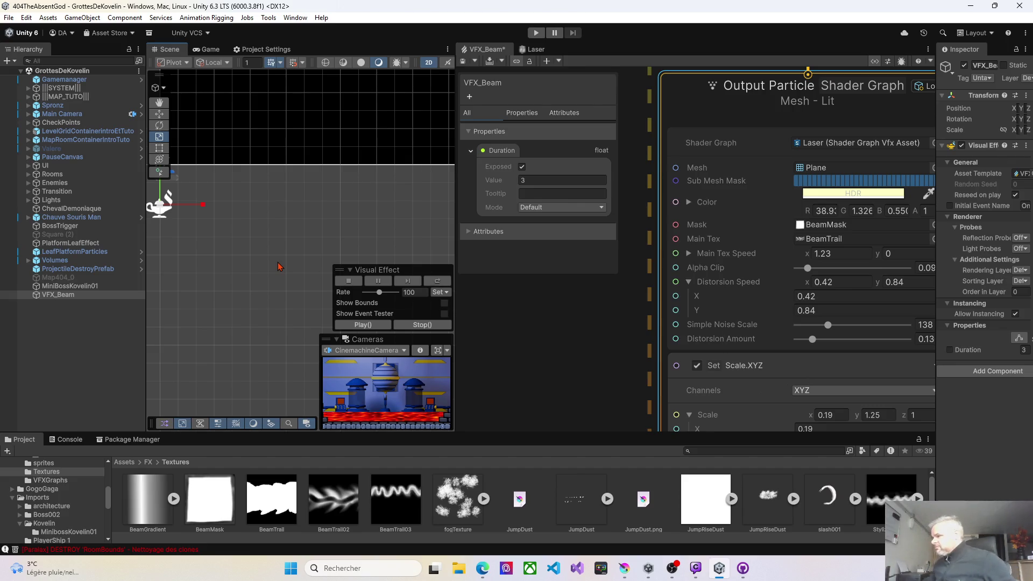
{"action": "key", "text": "alt+Tab"}
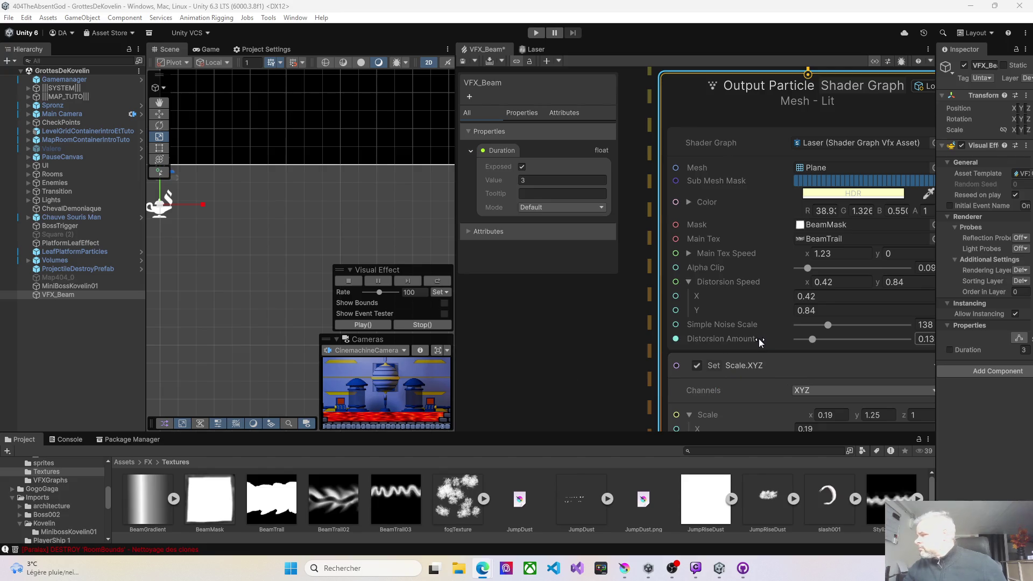
- Set Distorsion Speed to -2.09 by 0 in the Output Particle node
{"action": "left_click", "coordinate": [810, 286]}
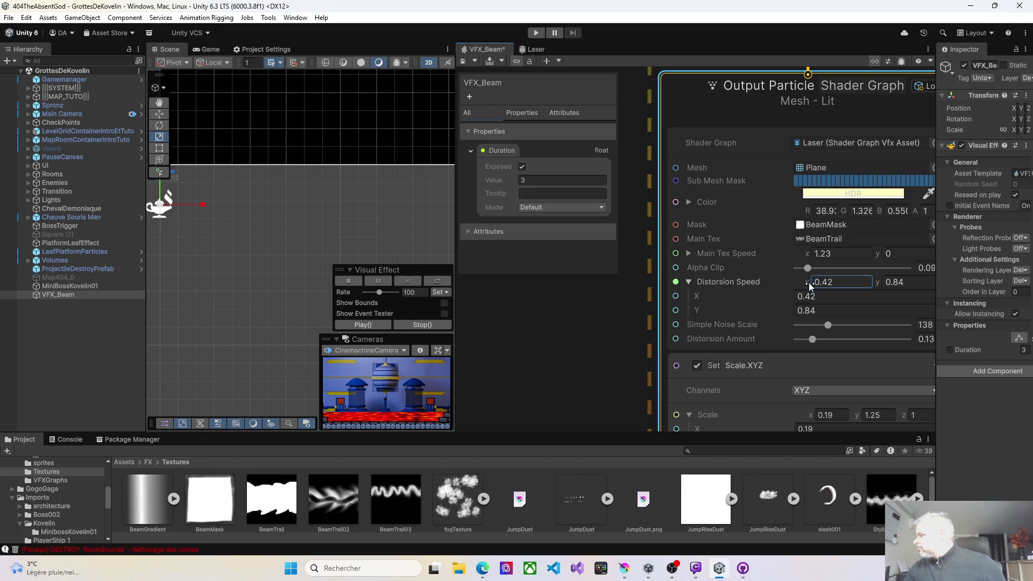
{"action": "type", "text": "0.170.04"}
{"action": "left_click", "coordinate": [910, 282]}
{"action": "type", "text": "01"}
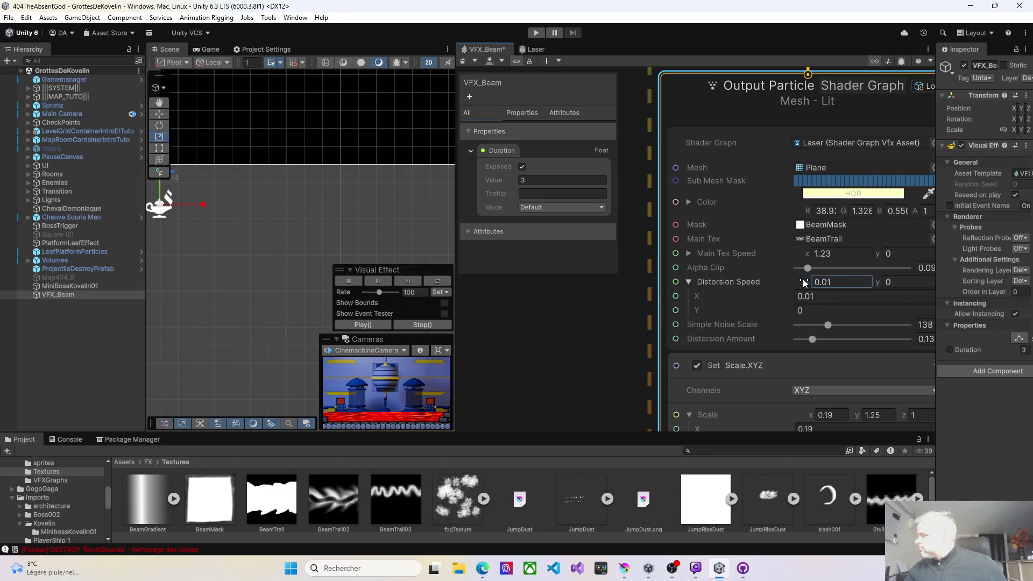
{"action": "left_click_drag", "start_coordinate": [797, 284], "coordinate": [795, 285]}
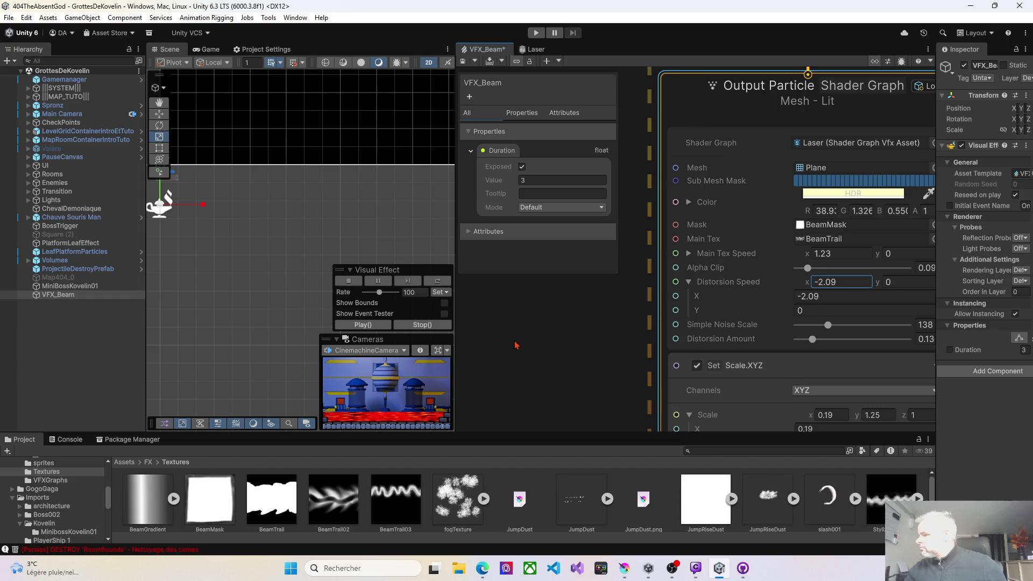
- Replay the beam and widen Set Scale X to 0.49
{"action": "left_click", "coordinate": [360, 325]}
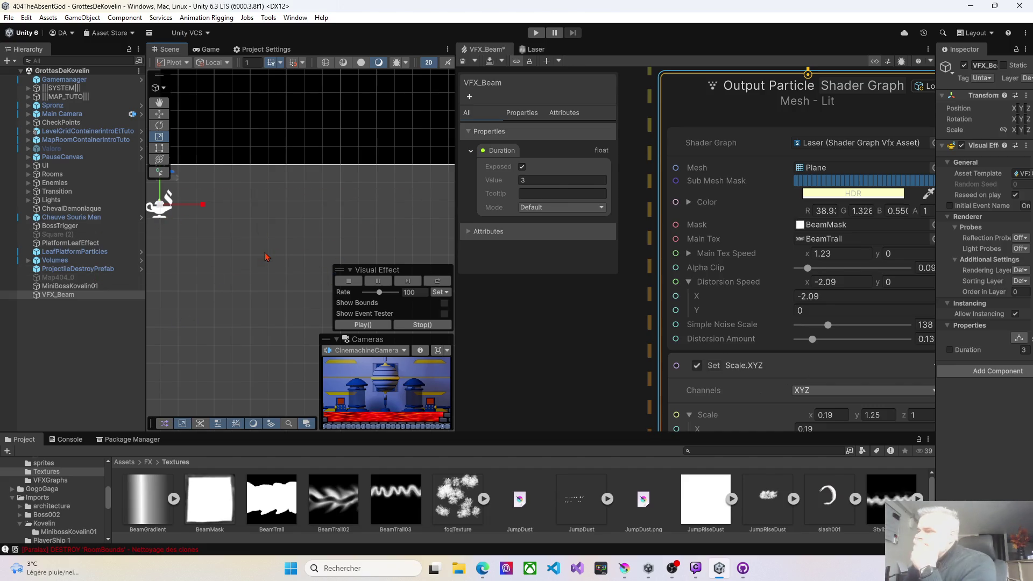
{"action": "left_click", "coordinate": [361, 324]}
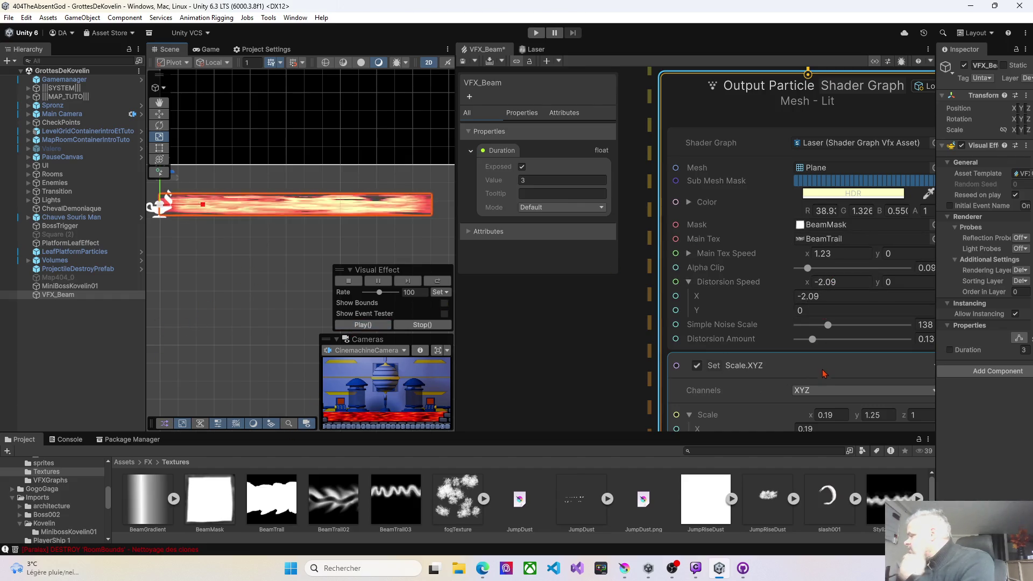
{"action": "scroll", "coordinate": [826, 350], "scroll_direction": "down", "scroll_amount": 1}
{"action": "left_click_drag", "start_coordinate": [805, 407], "coordinate": [814, 407]}
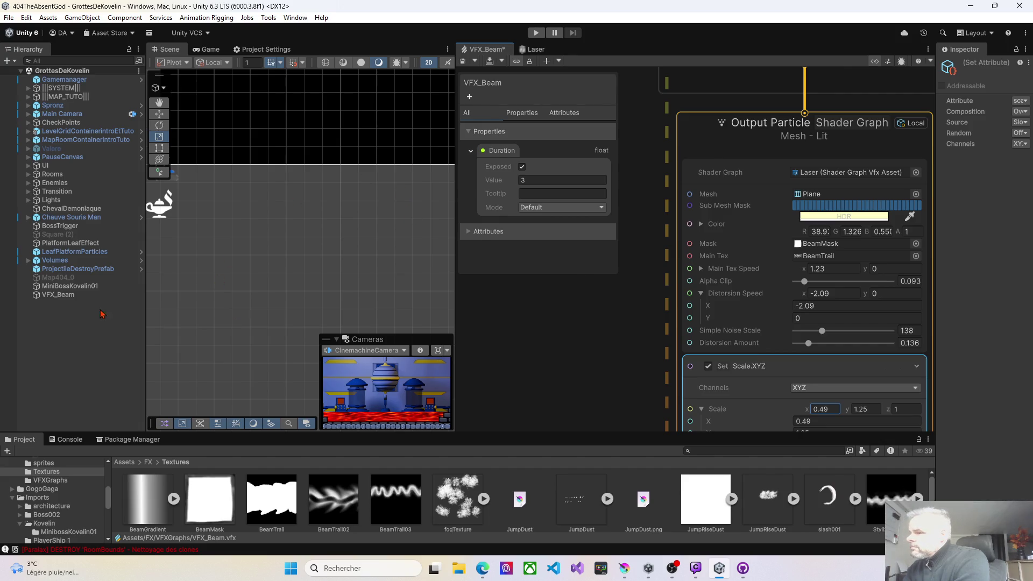
- Try Distorsion Amount at 0 and then 0.064, saving the graph to preview each
{"action": "left_click", "coordinate": [56, 295]}
{"action": "left_click", "coordinate": [362, 325]}
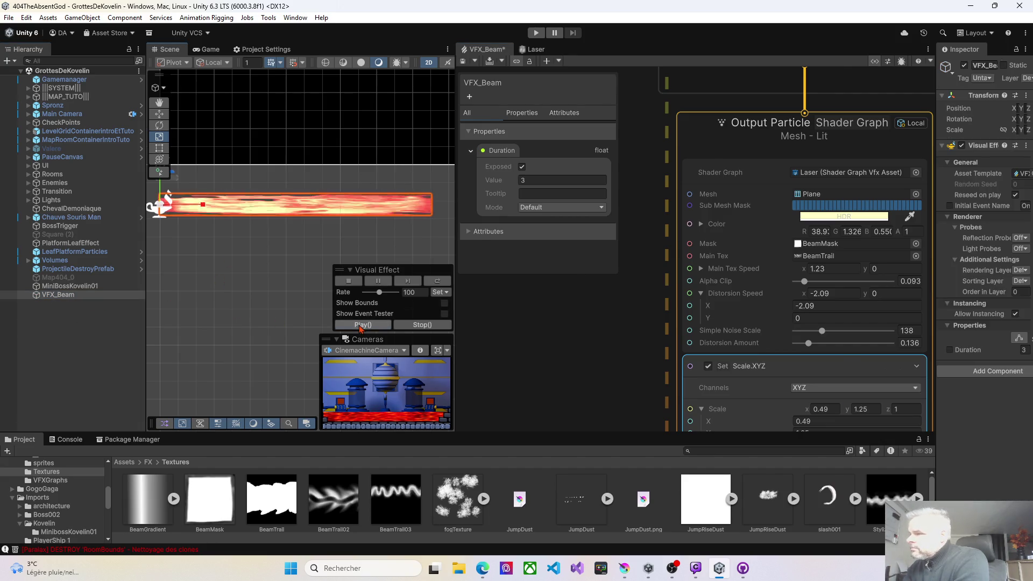
{"action": "left_click", "coordinate": [463, 62]}
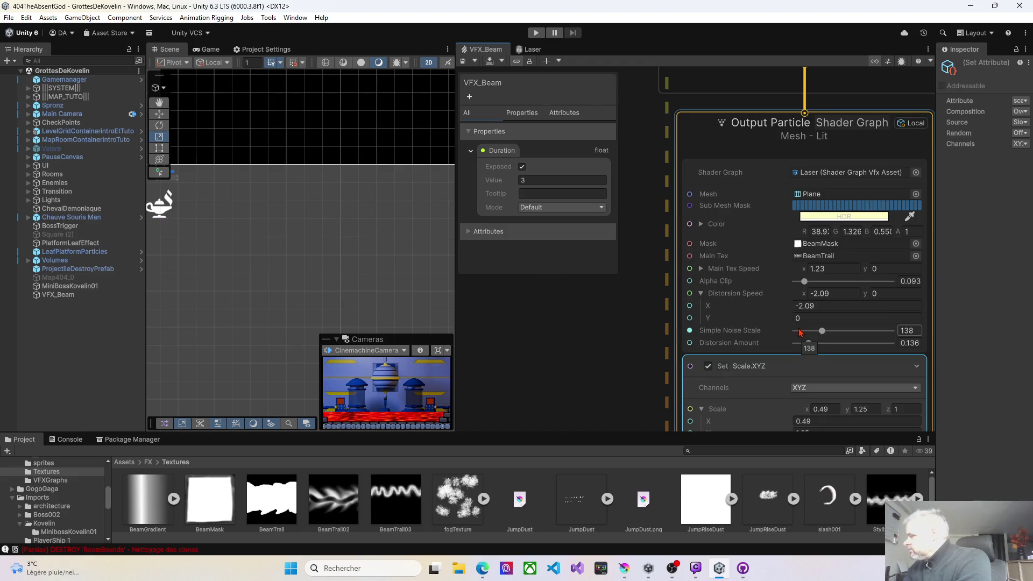
{"action": "scroll", "coordinate": [775, 314], "scroll_direction": "down", "scroll_amount": 1}
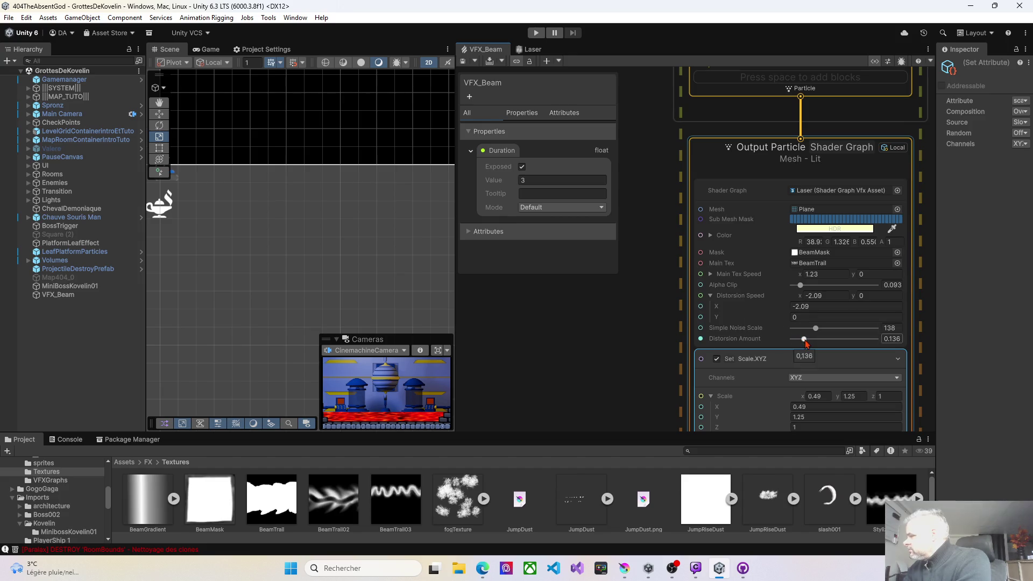
{"action": "left_click_drag", "start_coordinate": [806, 342], "coordinate": [806, 344]}
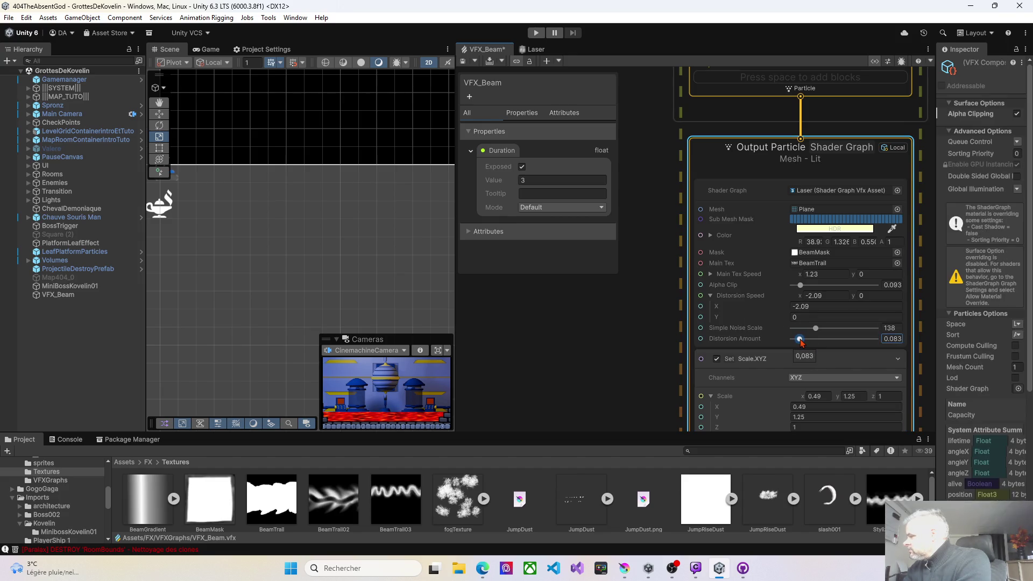
{"action": "left_click_drag", "start_coordinate": [791, 340], "coordinate": [790, 339]}
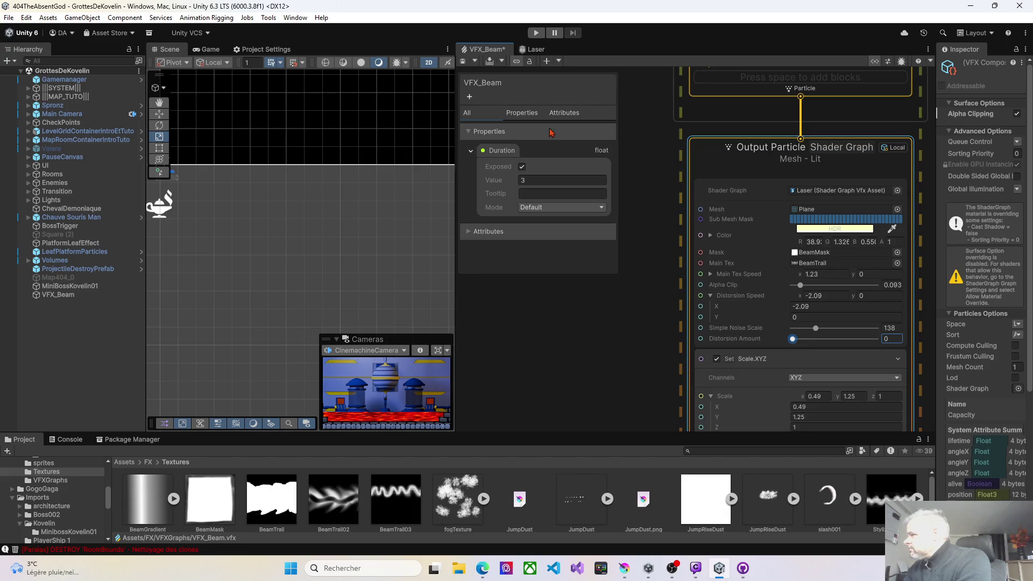
{"action": "left_click", "coordinate": [464, 63]}
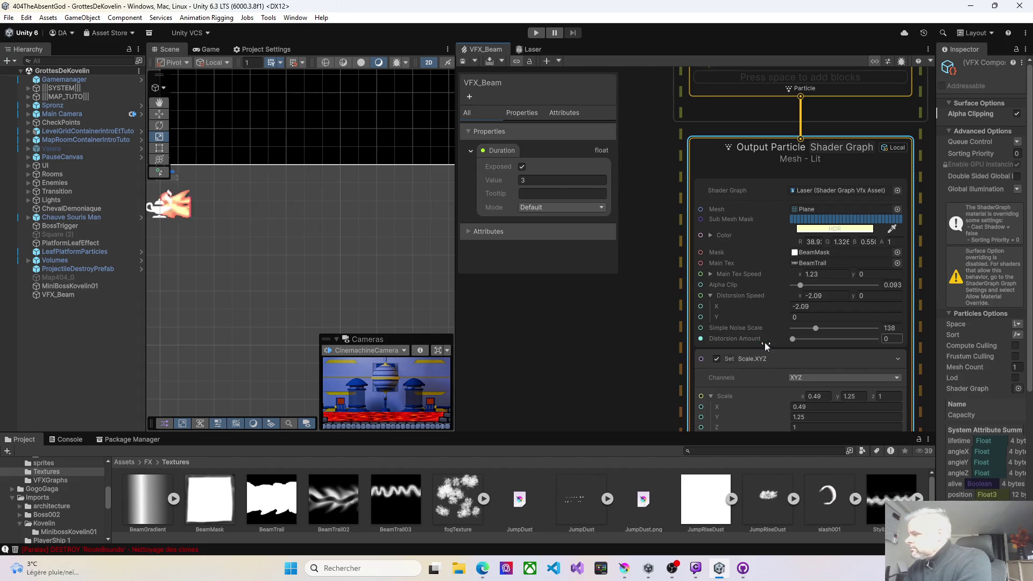
{"action": "left_click_drag", "start_coordinate": [798, 341], "coordinate": [799, 340]}
{"action": "left_click", "coordinate": [464, 63]}
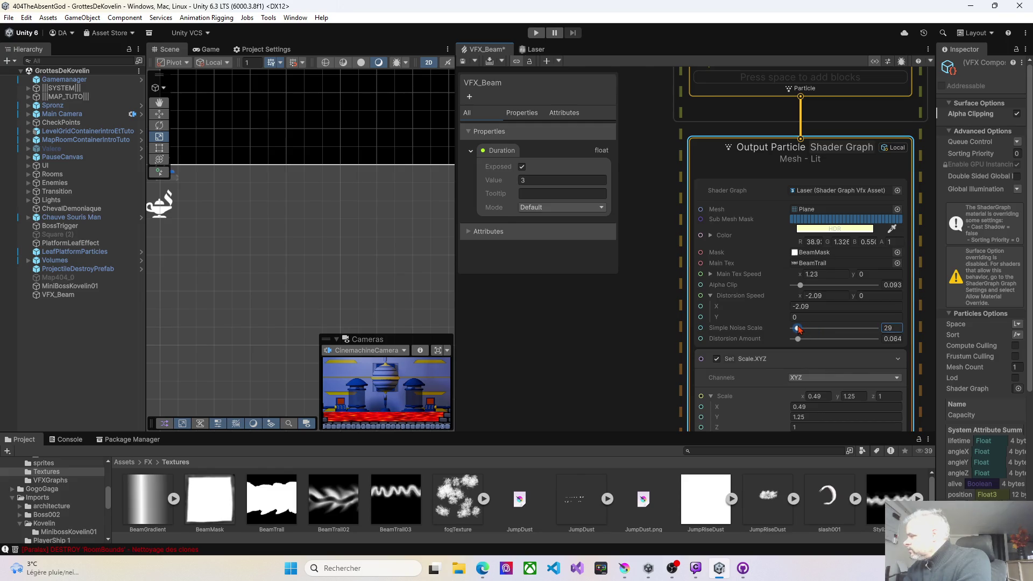
{"action": "left_click", "coordinate": [463, 61]}
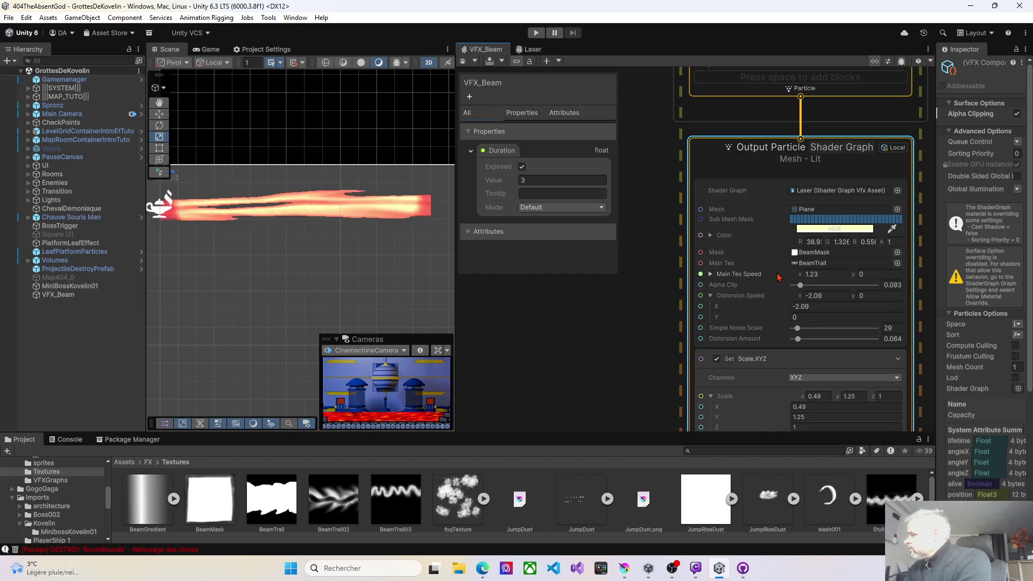
- Raise Main Tex Speed X to 1.87 and settle Distorsion Amount at 0.109, saved
{"action": "left_click_drag", "start_coordinate": [797, 274], "coordinate": [831, 273]}
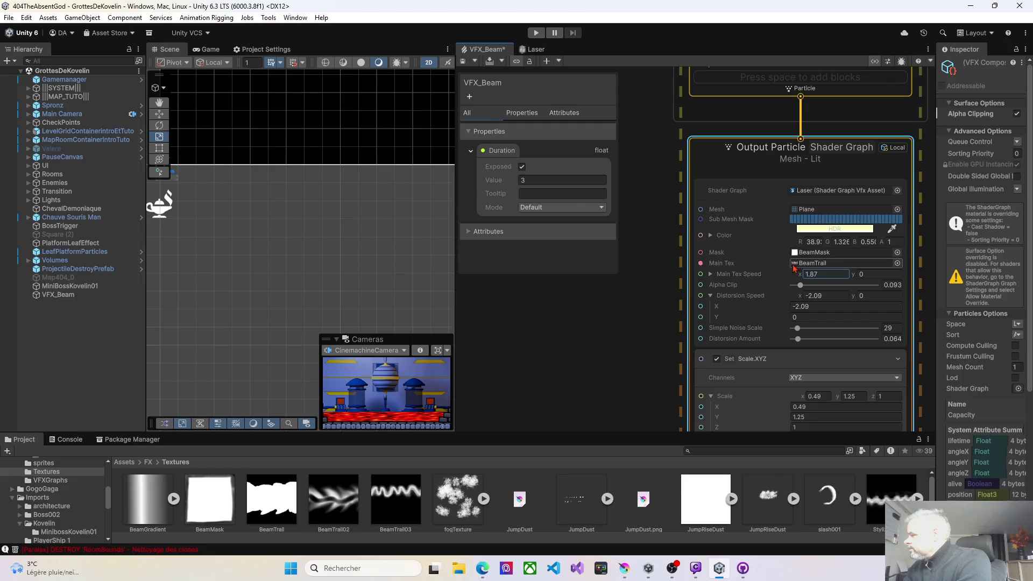
{"action": "left_click", "coordinate": [466, 62]}
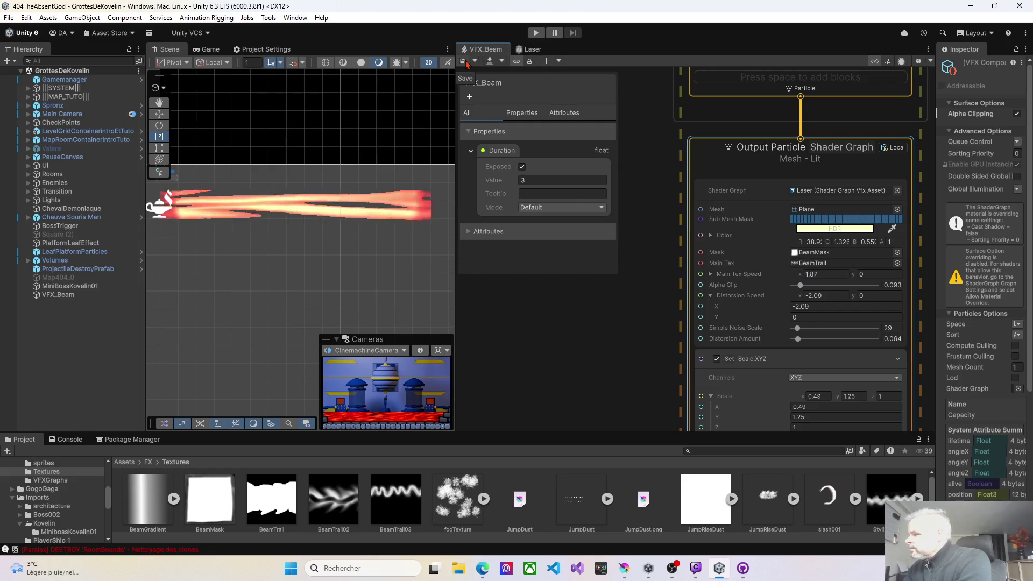
{"action": "left_click", "coordinate": [798, 339]}
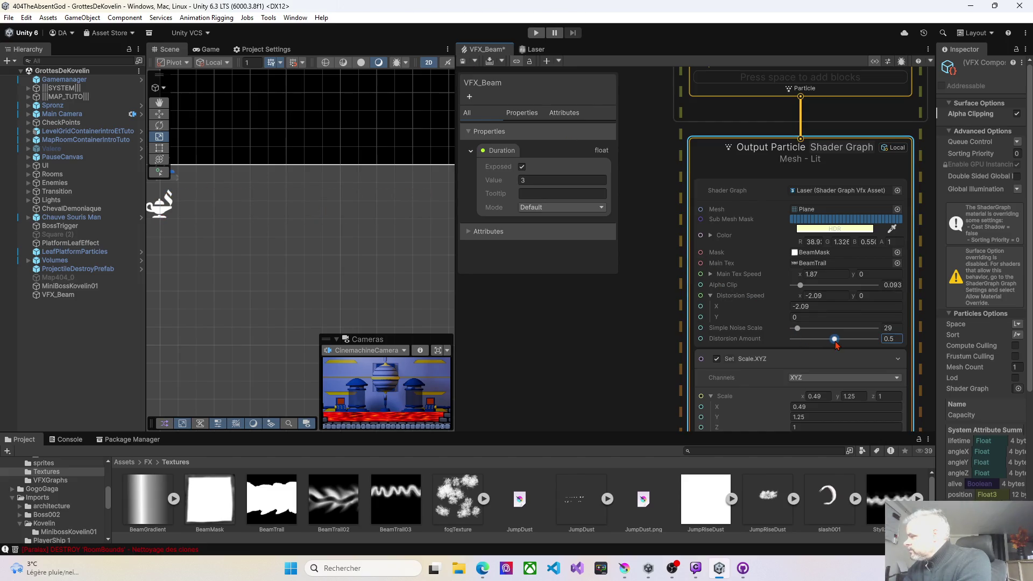
{"action": "left_click", "coordinate": [464, 62]}
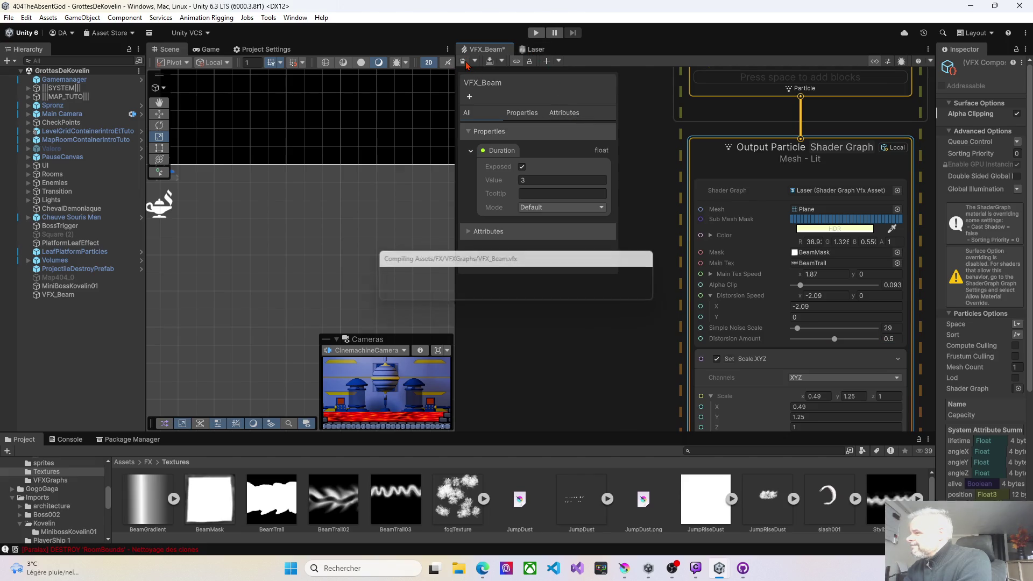
{"action": "left_click_drag", "start_coordinate": [835, 339], "coordinate": [803, 339]}
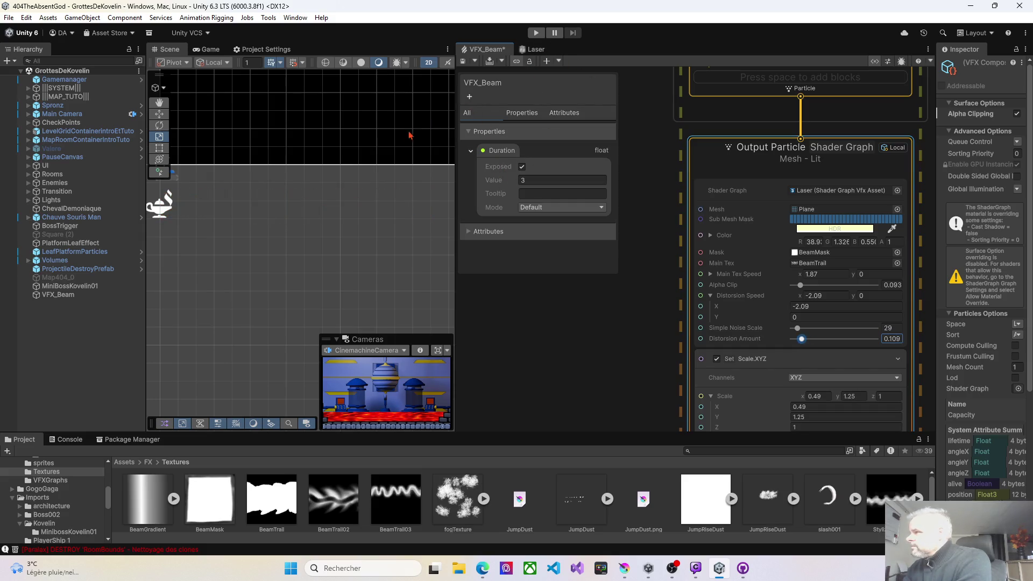
{"action": "left_click", "coordinate": [464, 62]}
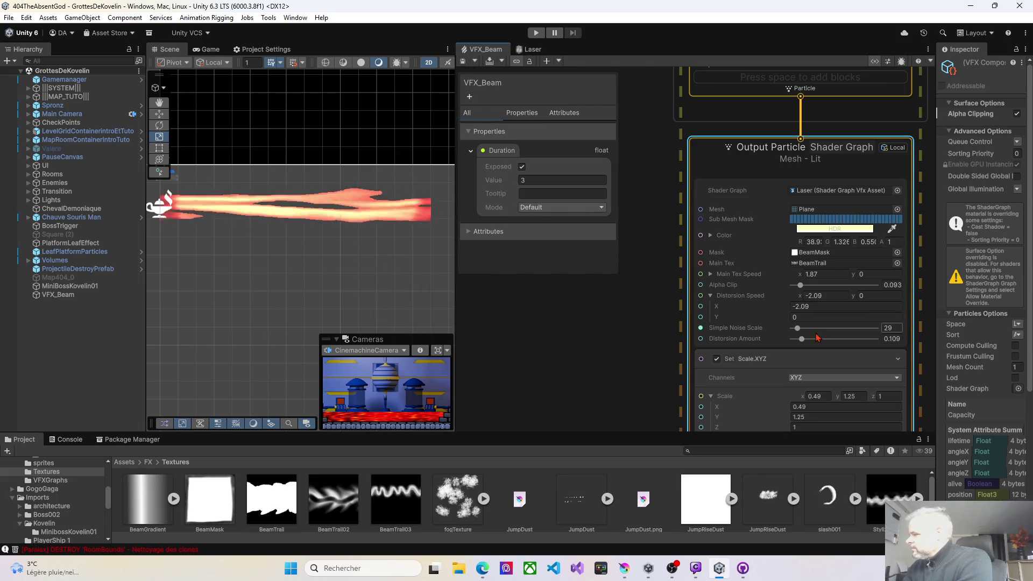
{"action": "left_click", "coordinate": [792, 306]}
{"action": "left_click", "coordinate": [805, 390]}
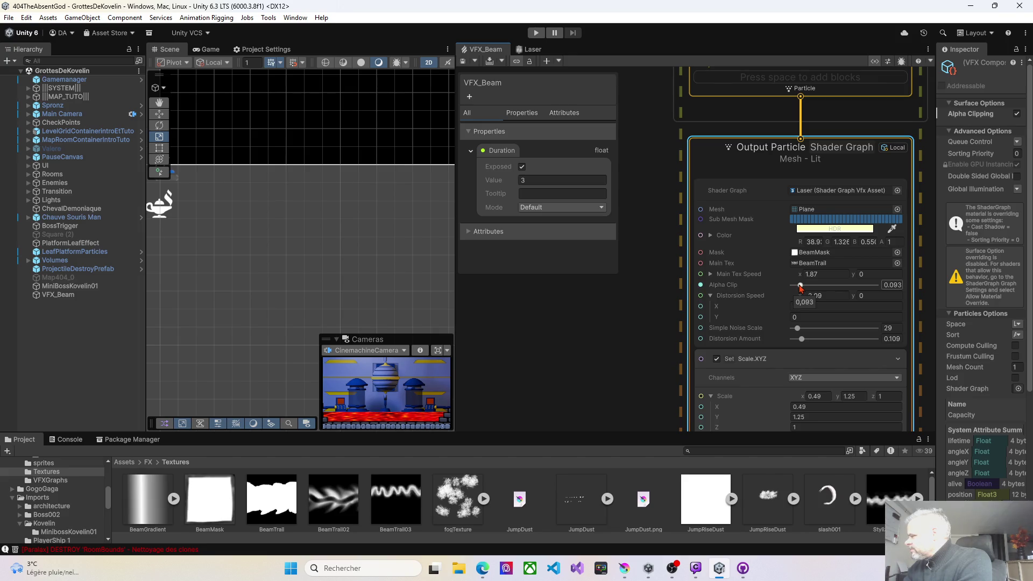
- Lower Alpha Clip to 0.013, raise Distorsion Amount to 0.41 and save, then set Main Tex Speed Y -2.67
{"action": "left_click_drag", "start_coordinate": [800, 287], "coordinate": [790, 286]}
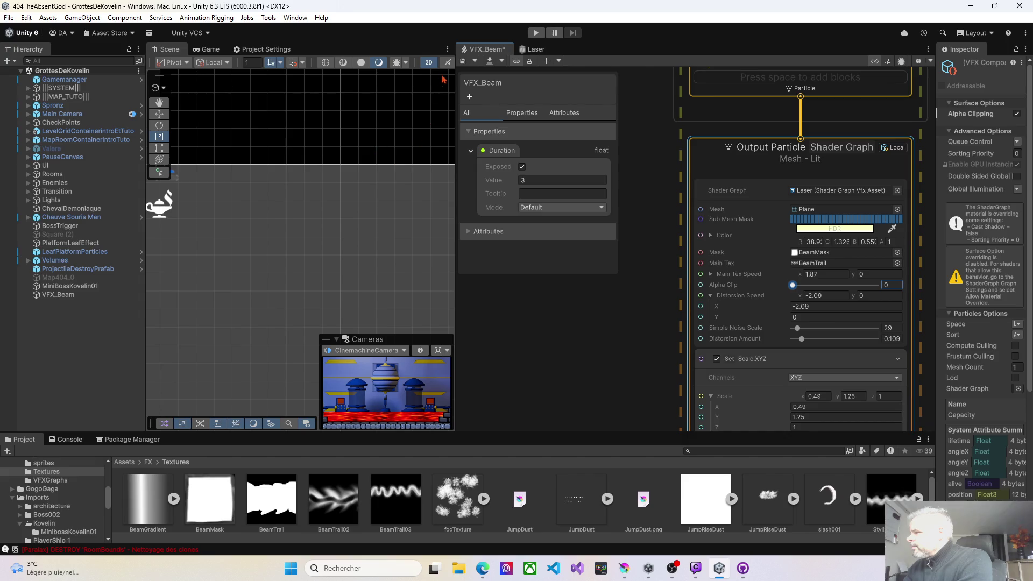
{"action": "left_click", "coordinate": [468, 62]}
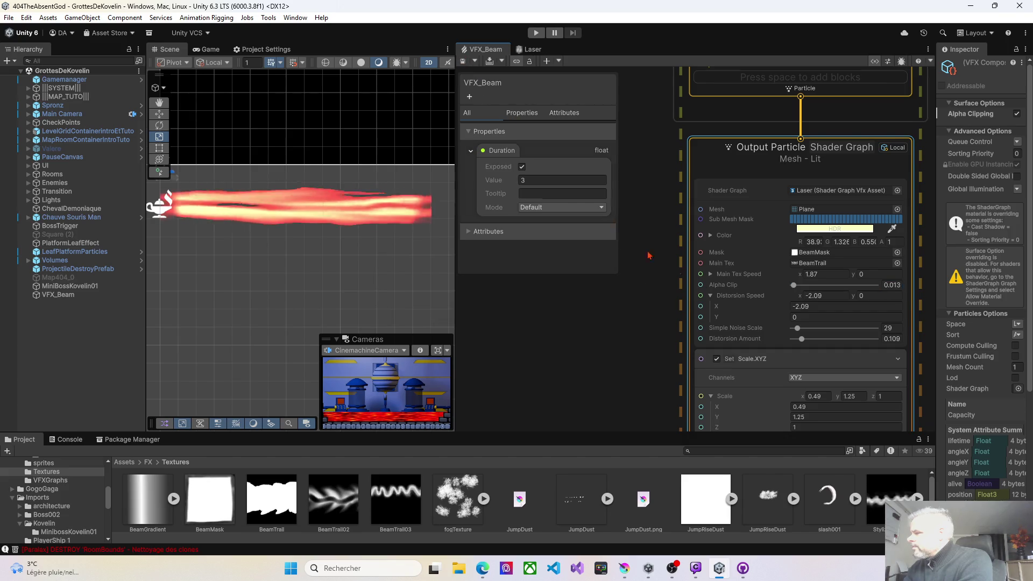
{"action": "left_click_drag", "start_coordinate": [801, 339], "coordinate": [829, 338]}
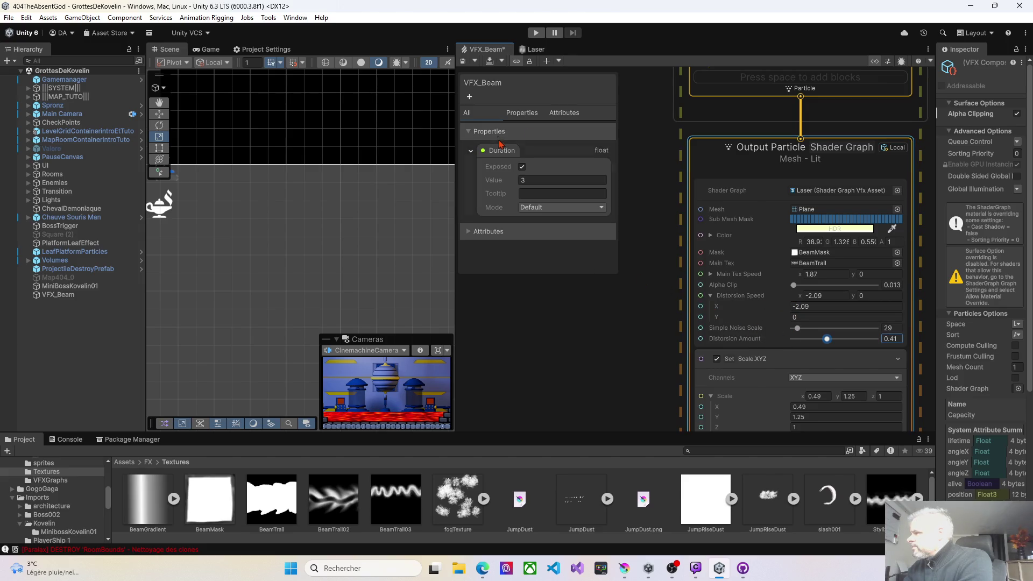
{"action": "left_click", "coordinate": [464, 62]}
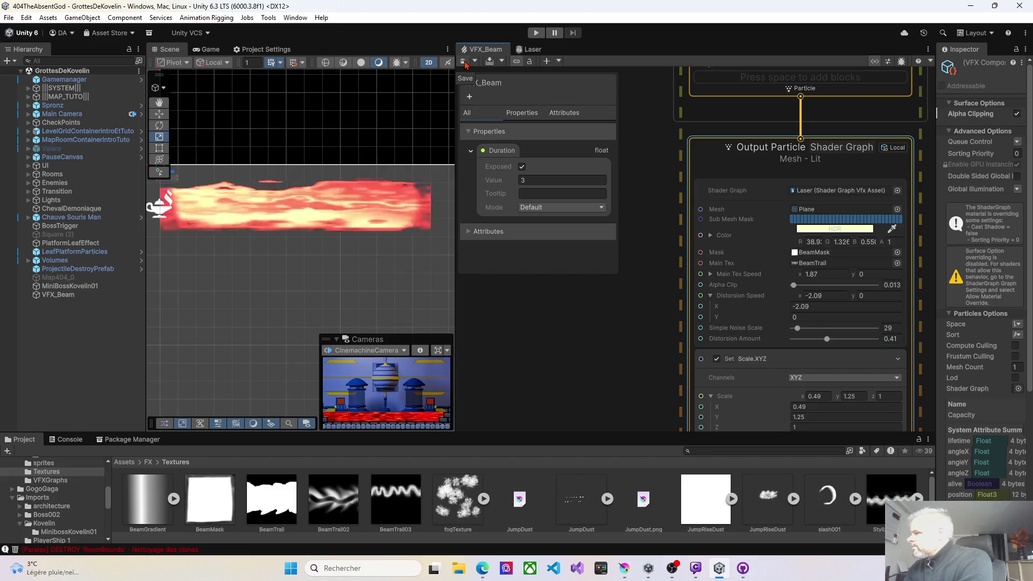
{"action": "left_click_drag", "start_coordinate": [854, 273], "coordinate": [823, 273]}
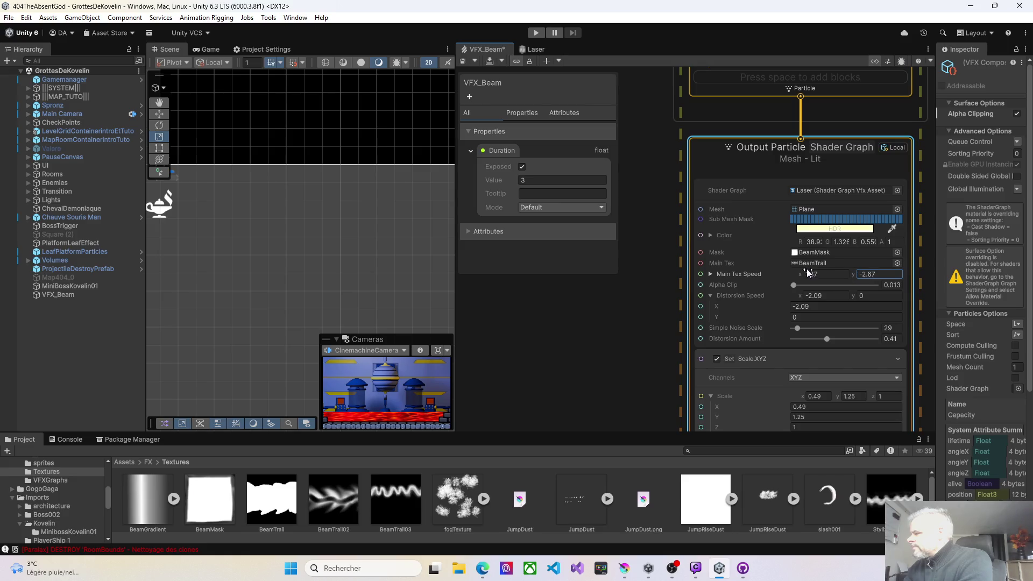
- Zero Main Tex Speed Y and try Main Tex Speed X around -0.3, saving to preview
{"action": "left_click", "coordinate": [463, 64]}
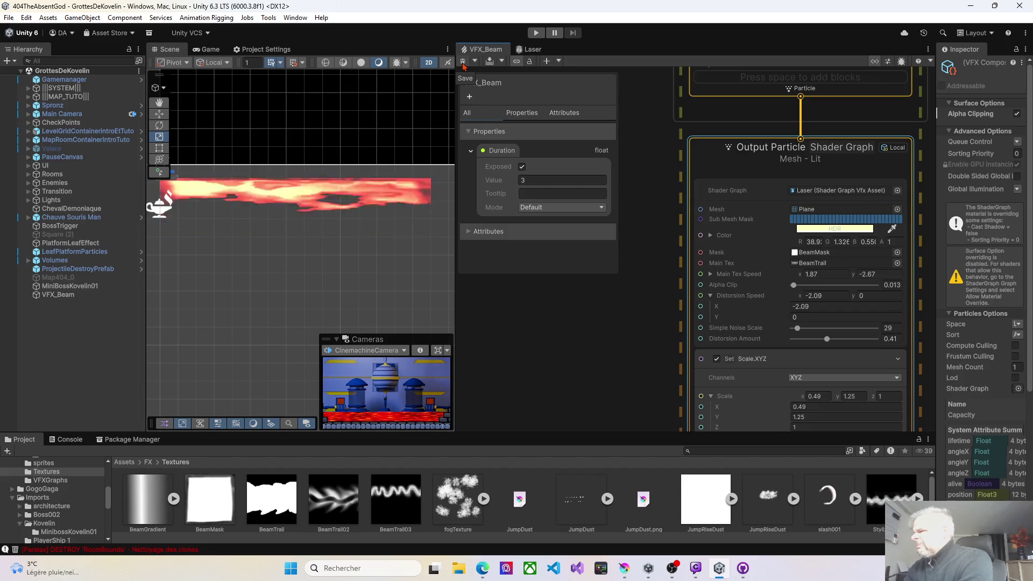
{"action": "left_click", "coordinate": [867, 274]}
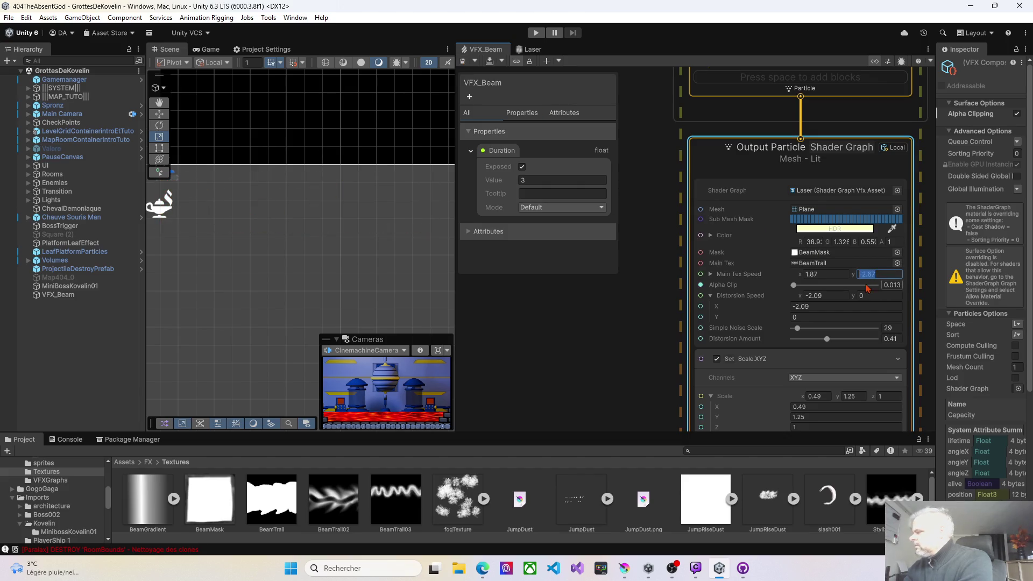
{"action": "type", "text": "0"}
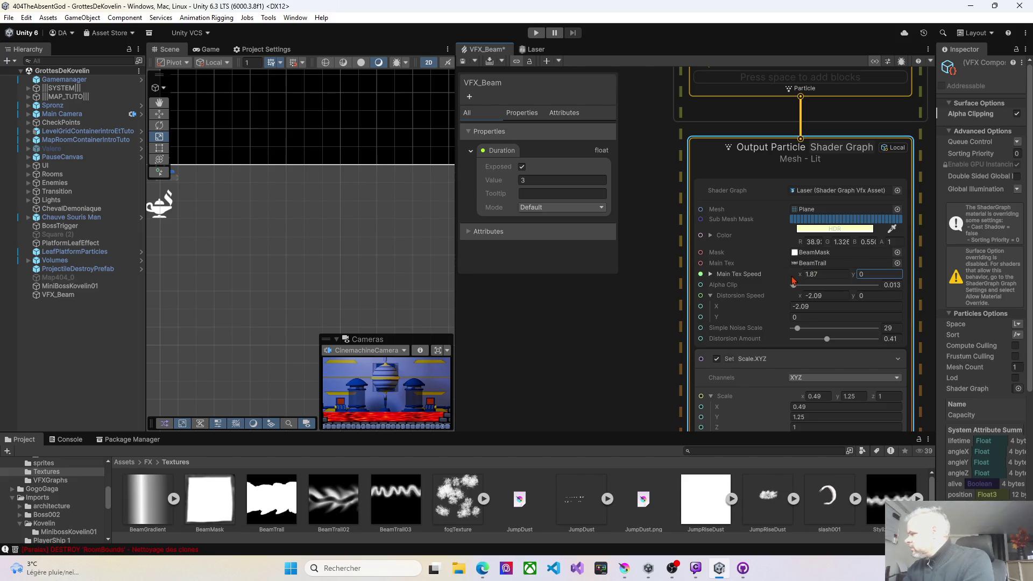
{"action": "left_click_drag", "start_coordinate": [798, 277], "coordinate": [778, 274]}
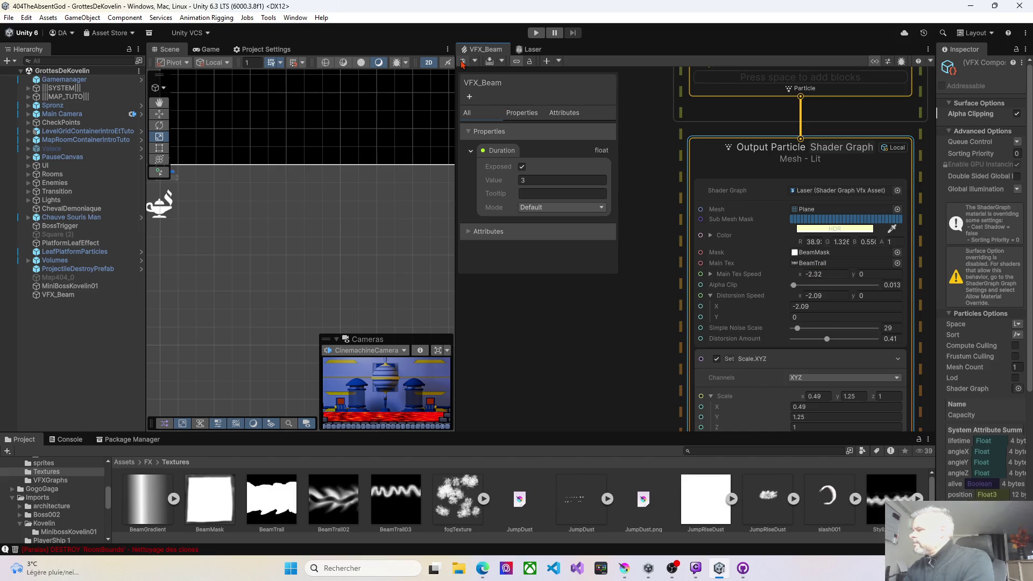
{"action": "left_click", "coordinate": [462, 62]}
{"action": "mouse_move", "coordinate": [799, 278]}
{"action": "left_mouse_down"}
{"action": "mouse_move", "coordinate": [822, 276]}
{"action": "mouse_move", "coordinate": [813, 277]}
{"action": "left_mouse_up"}
{"action": "left_click", "coordinate": [464, 63]}
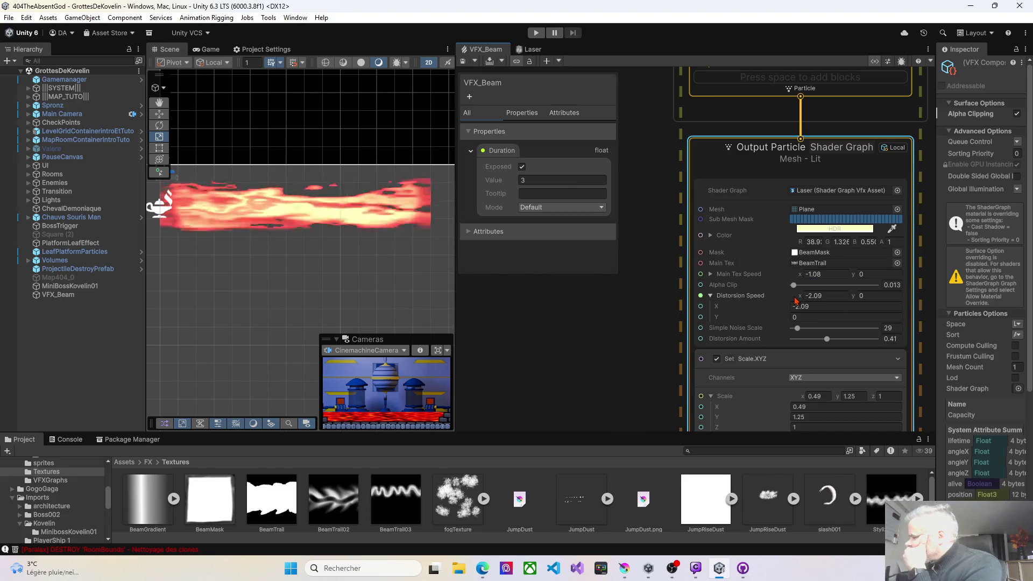
- Lift Distortion Speed X from -2.09 and raise Main Tex Speed X to 2.03, saving each change
{"action": "left_click_drag", "start_coordinate": [798, 300], "coordinate": [816, 296]}
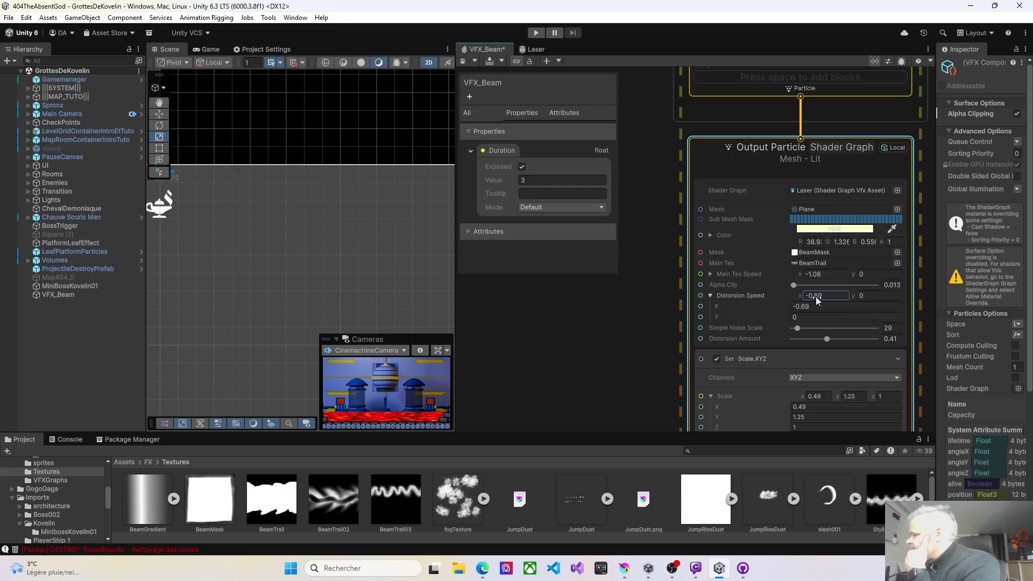
{"action": "left_click", "coordinate": [460, 61]}
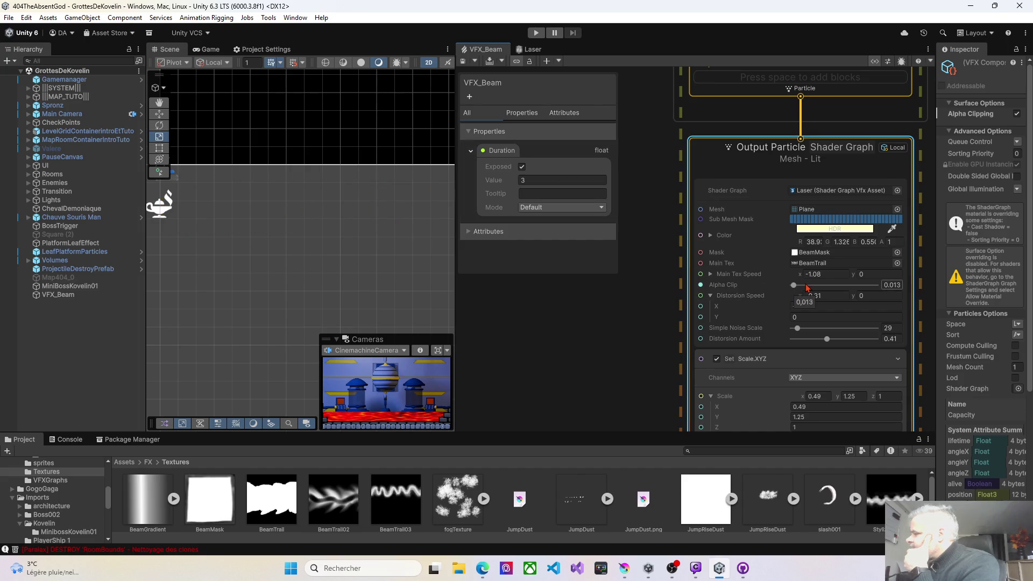
{"action": "left_click_drag", "start_coordinate": [799, 273], "coordinate": [810, 274]}
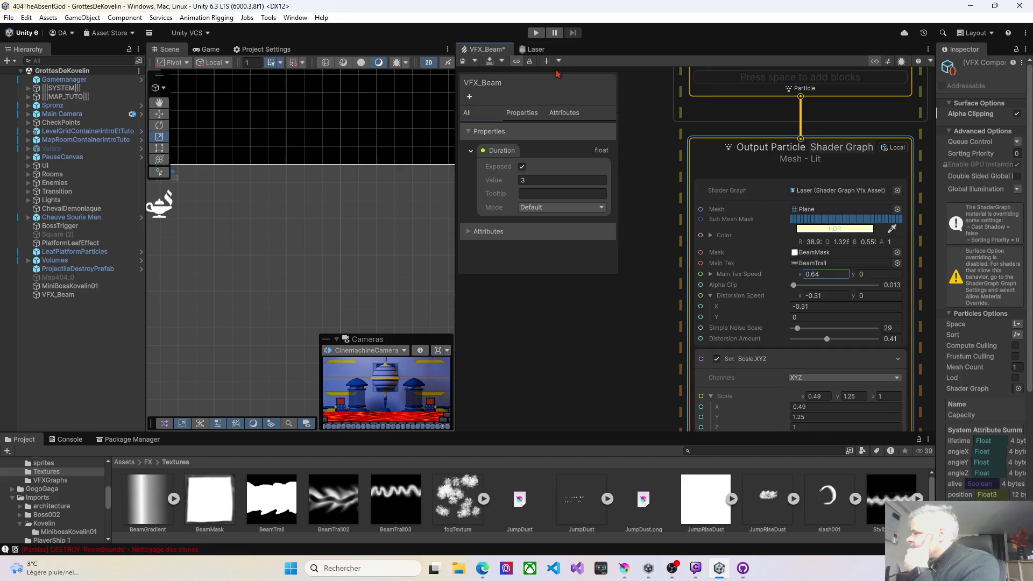
{"action": "left_click", "coordinate": [465, 60]}
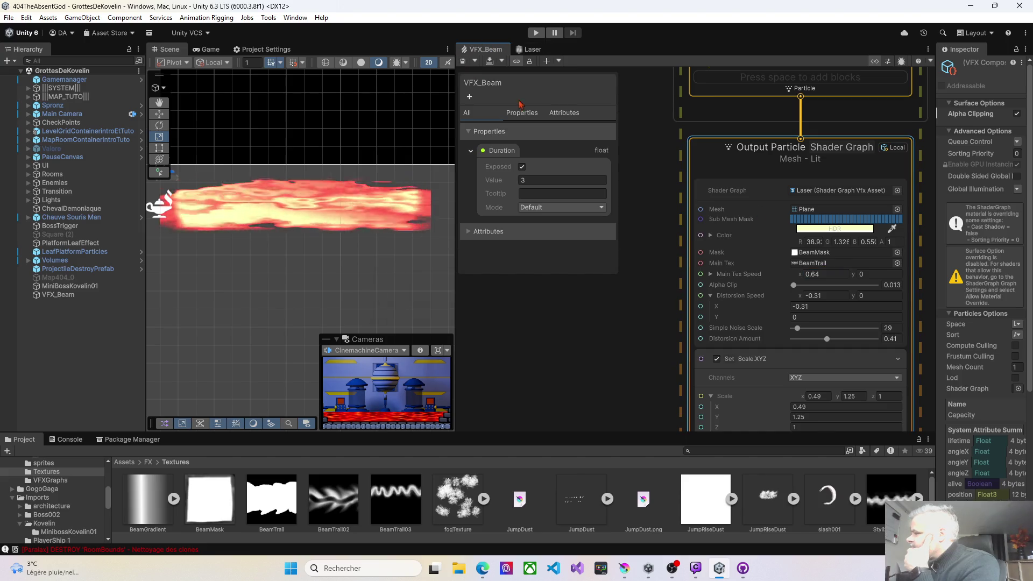
{"action": "left_click_drag", "start_coordinate": [799, 280], "coordinate": [826, 276]}
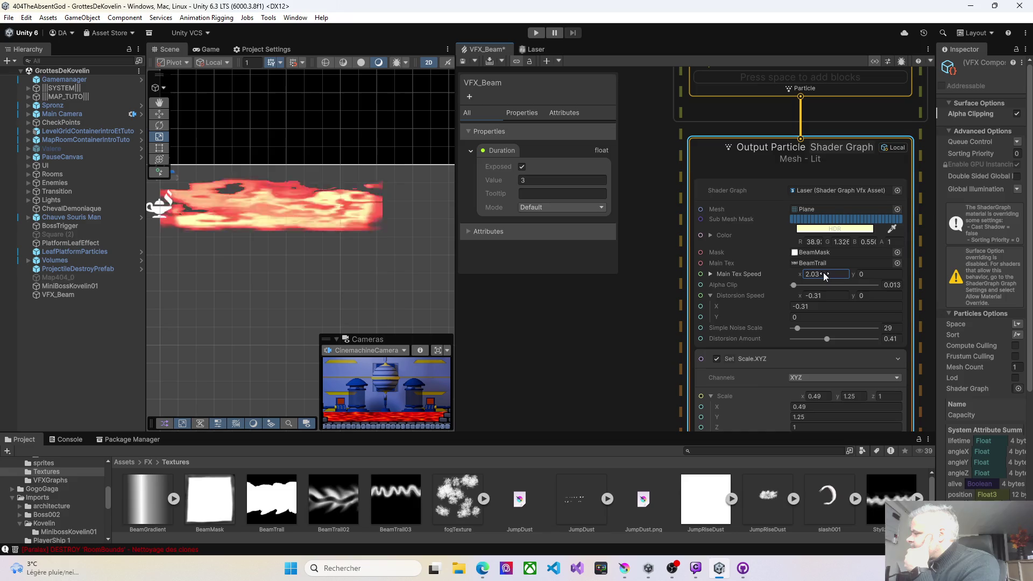
{"action": "left_click", "coordinate": [464, 61]}
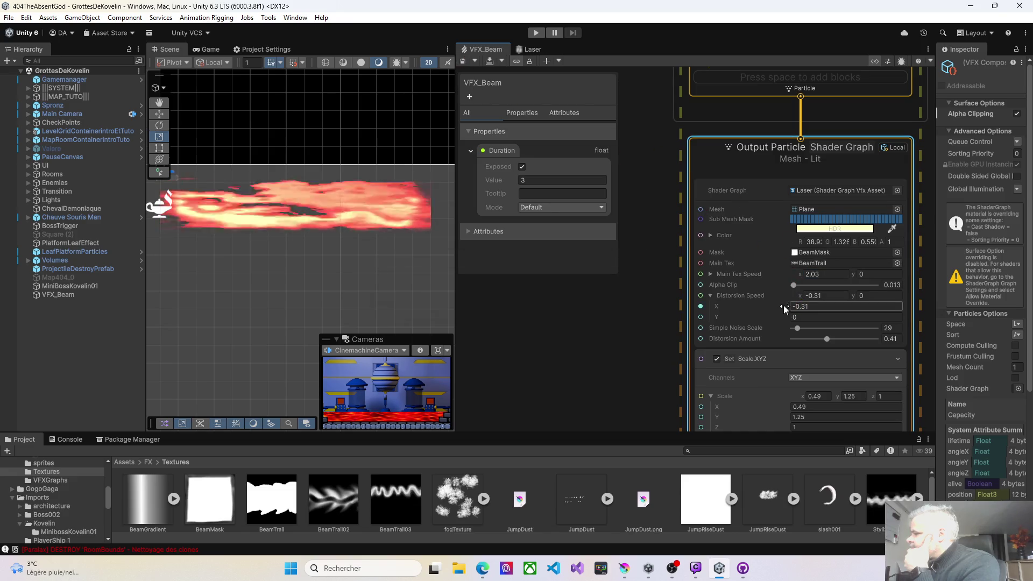
- Settle Distortion Speed X at -0.2 with saves, then set Simple Noise Scale to 0
{"action": "left_click_drag", "start_coordinate": [782, 306], "coordinate": [770, 306]}
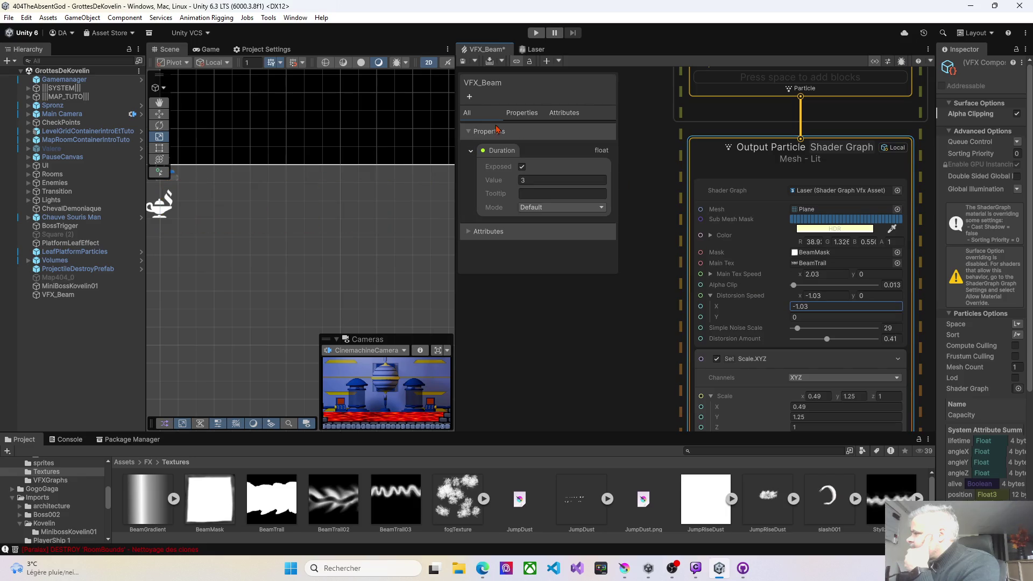
{"action": "left_click", "coordinate": [463, 62]}
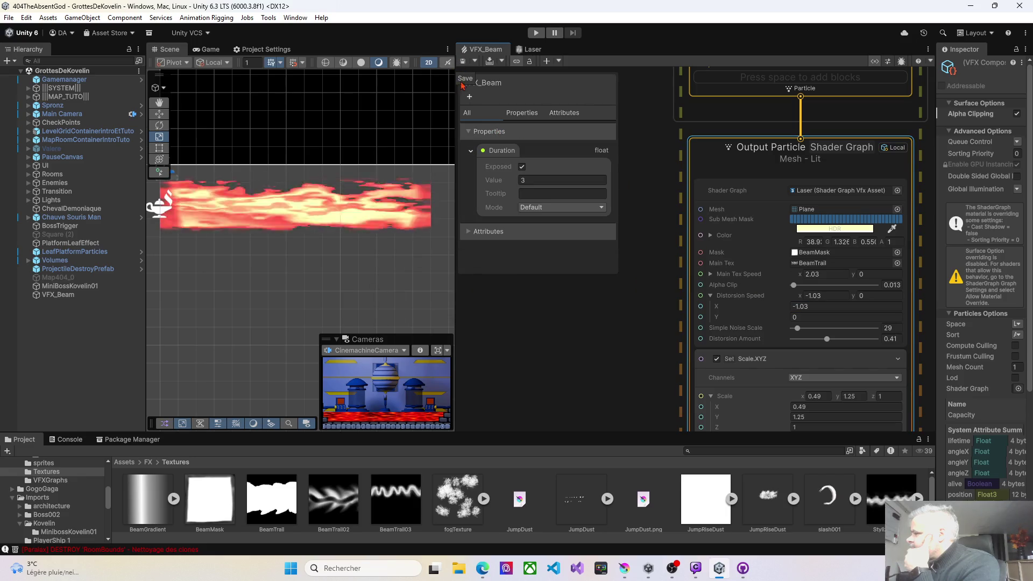
{"action": "left_click_drag", "start_coordinate": [782, 306], "coordinate": [790, 306]}
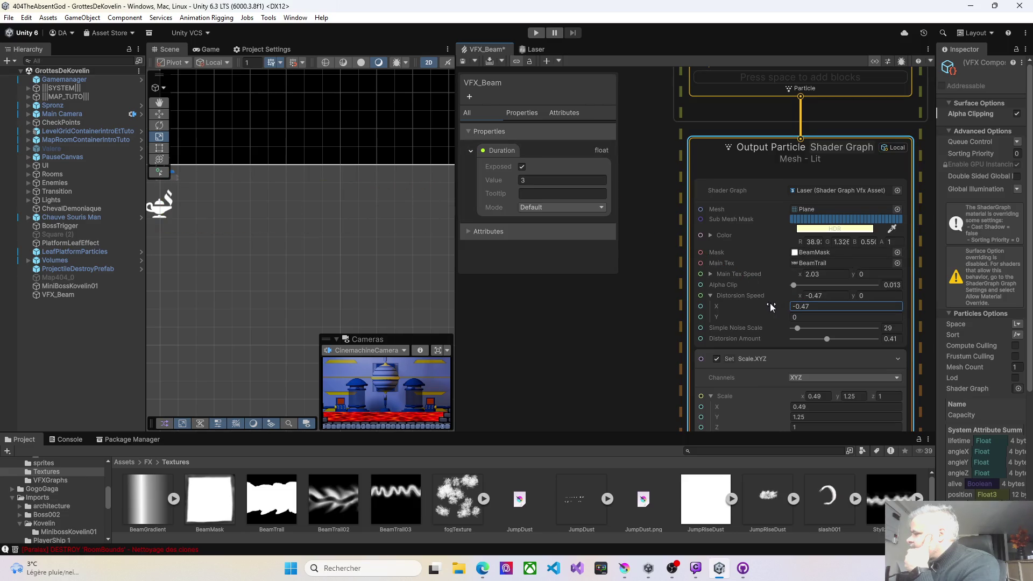
{"action": "left_click", "coordinate": [466, 63]}
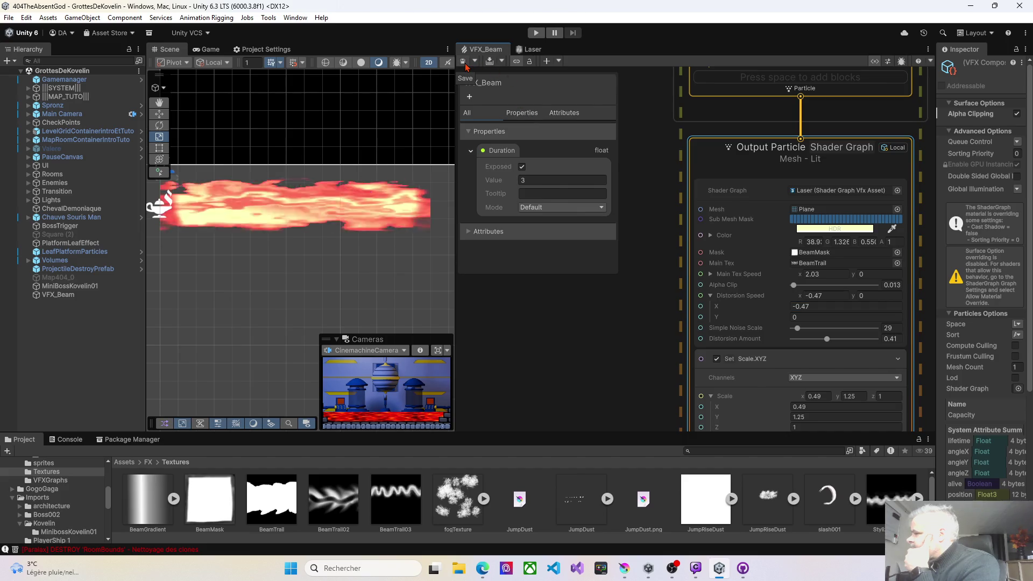
{"action": "left_click_drag", "start_coordinate": [783, 306], "coordinate": [786, 306]}
{"action": "type", "text": "-0.2"}
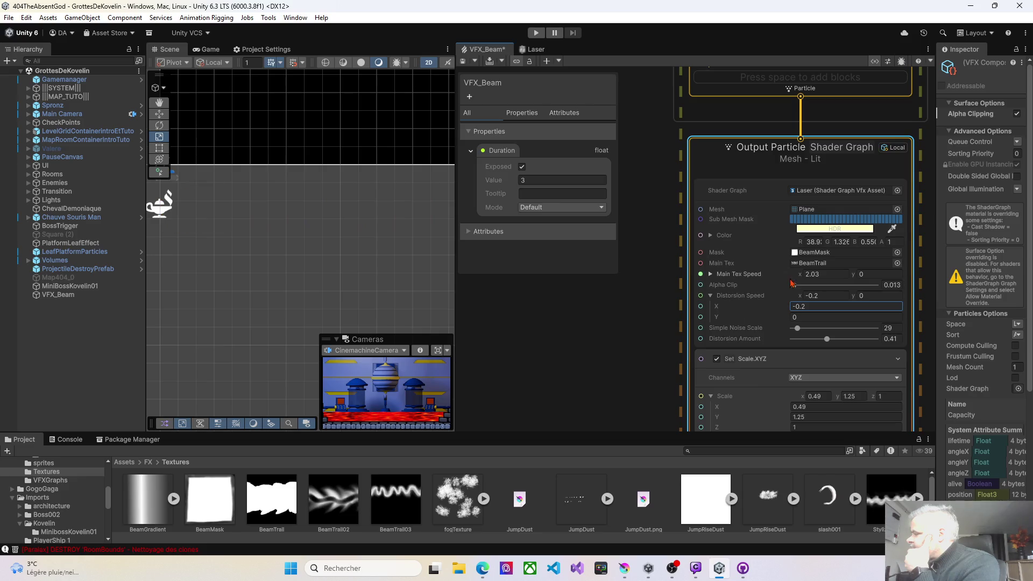
{"action": "left_click", "coordinate": [466, 63]}
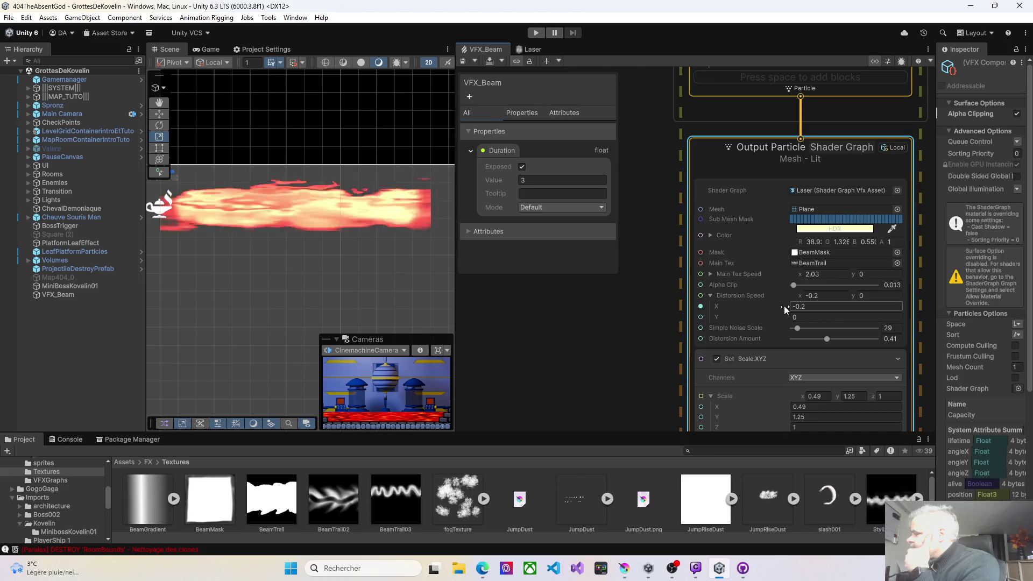
{"action": "left_click", "coordinate": [797, 327]}
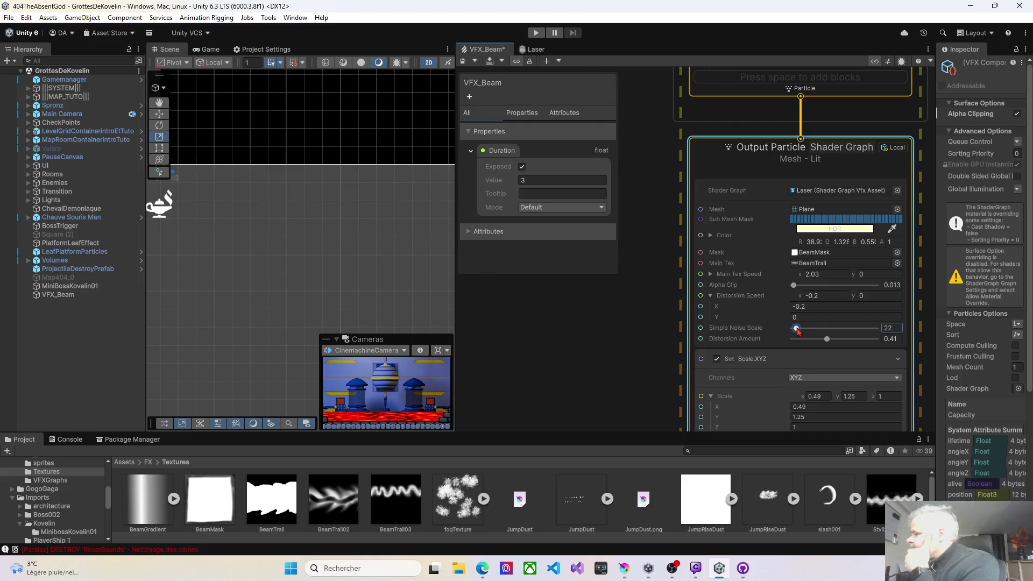
- Try different noise scale and distortion values, settling Distortion Amount at 0.071 with saves to preview
{"action": "left_click", "coordinate": [467, 62]}
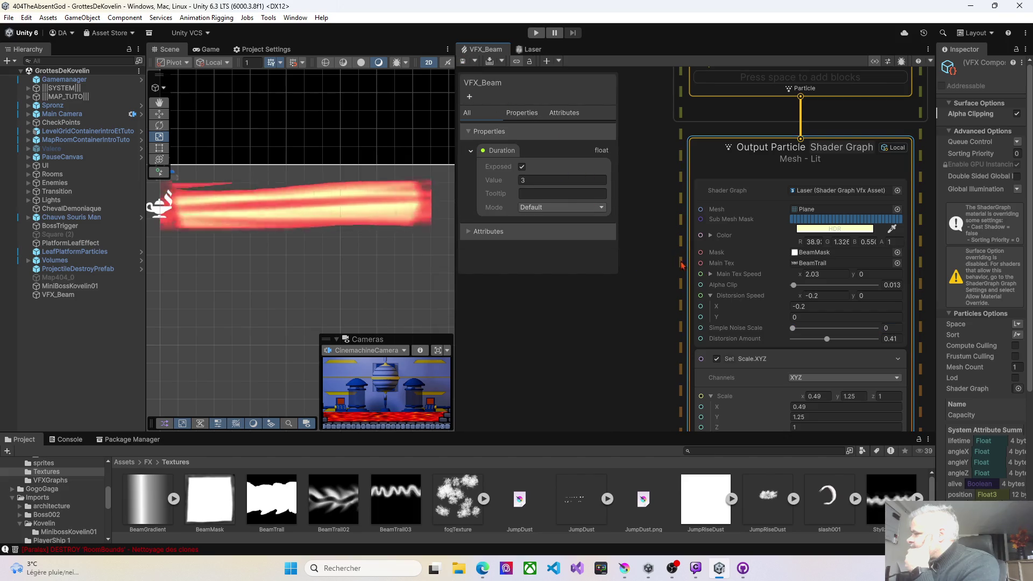
{"action": "left_click", "coordinate": [793, 328]}
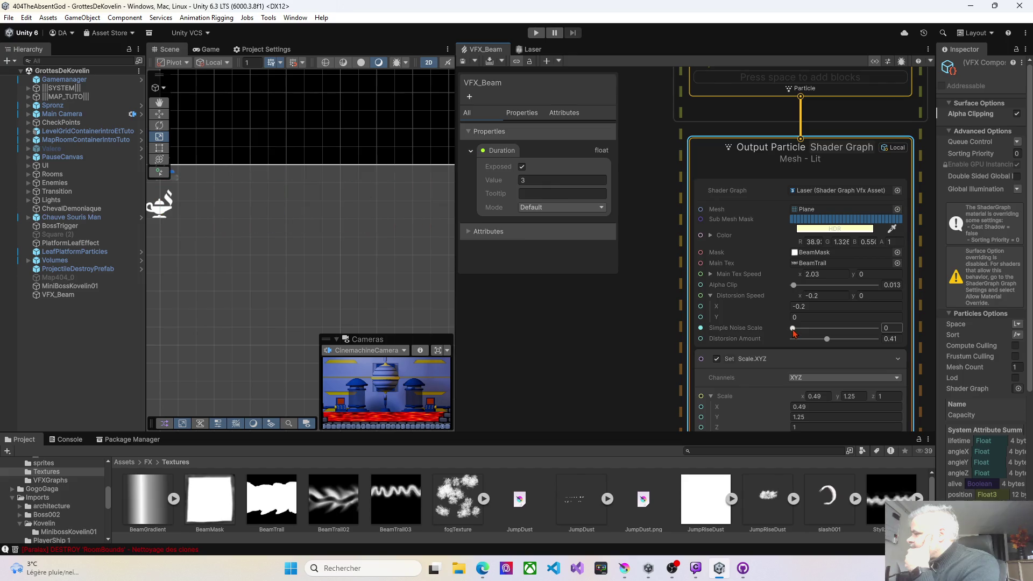
{"action": "left_click", "coordinate": [825, 339]}
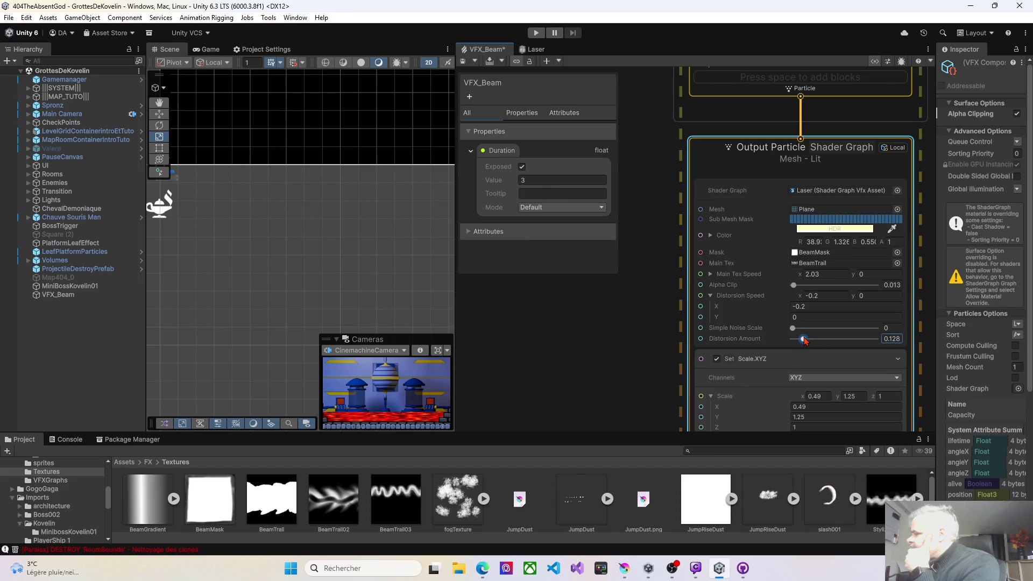
{"action": "left_click", "coordinate": [461, 60]}
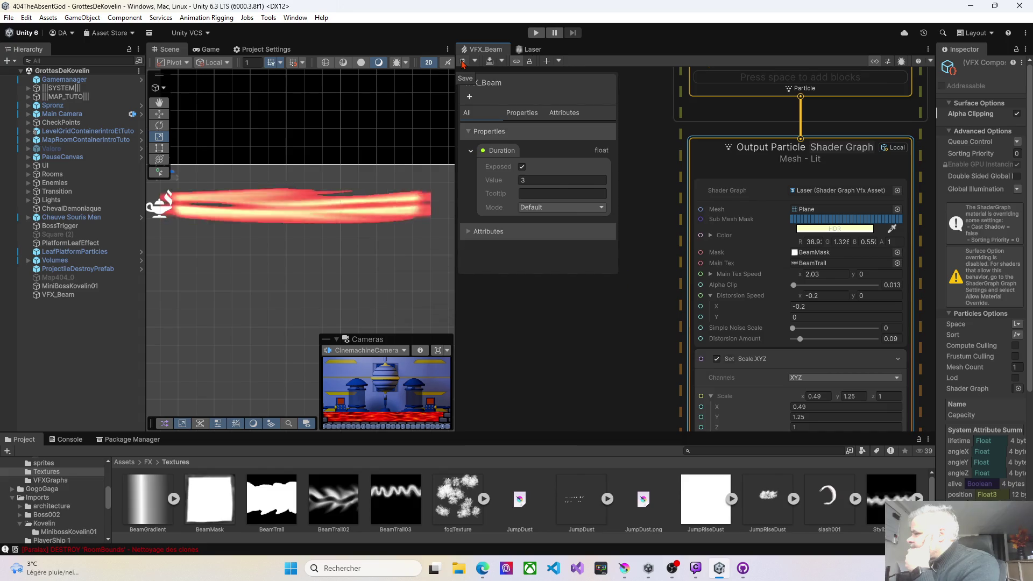
{"action": "left_click_drag", "start_coordinate": [794, 330], "coordinate": [800, 329]}
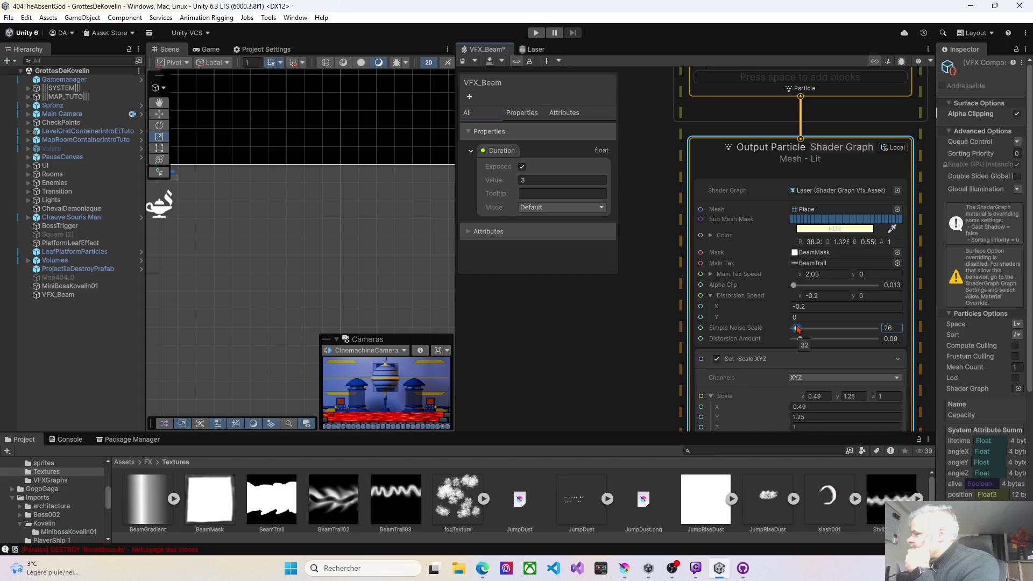
{"action": "left_click", "coordinate": [463, 61]}
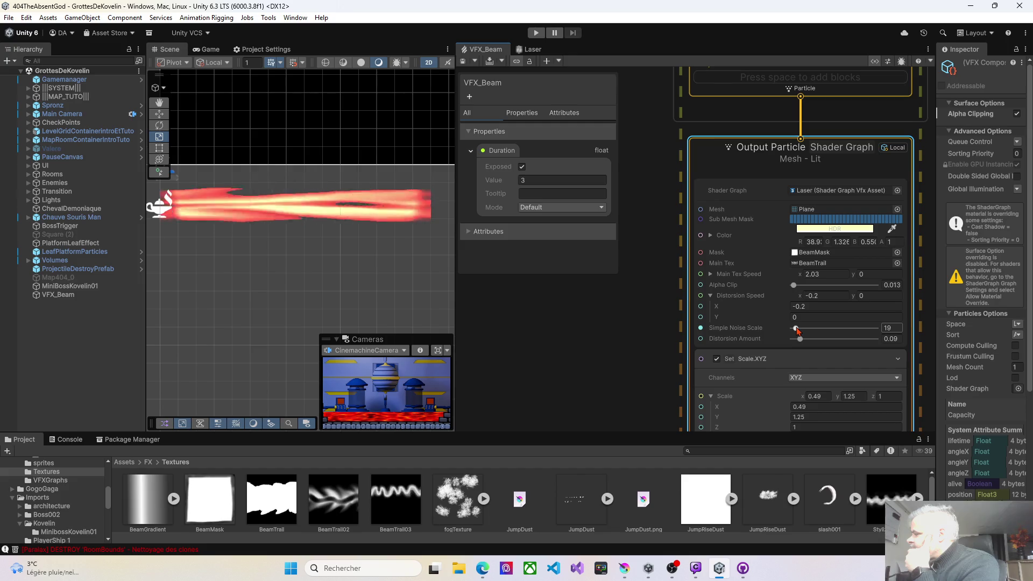
{"action": "type", "text": "1"}
{"action": "left_click", "coordinate": [467, 67]}
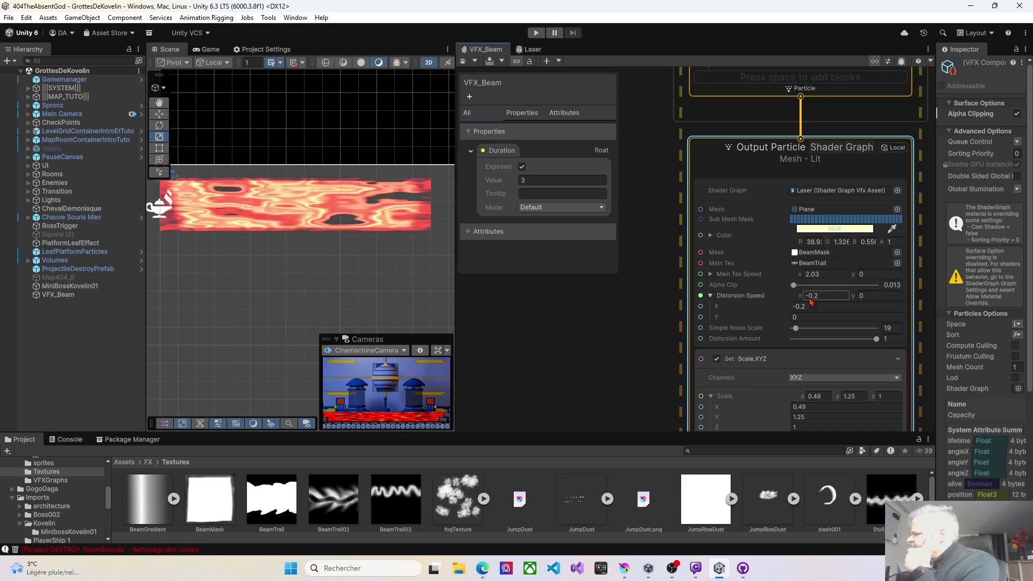
{"action": "left_click_drag", "start_coordinate": [877, 339], "coordinate": [864, 342]}
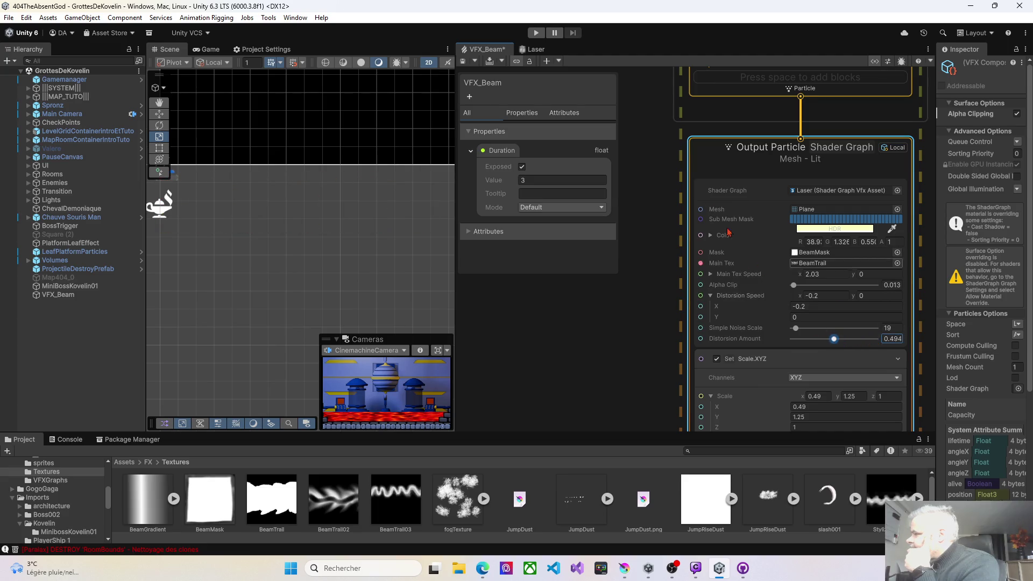
{"action": "left_click", "coordinate": [463, 62]}
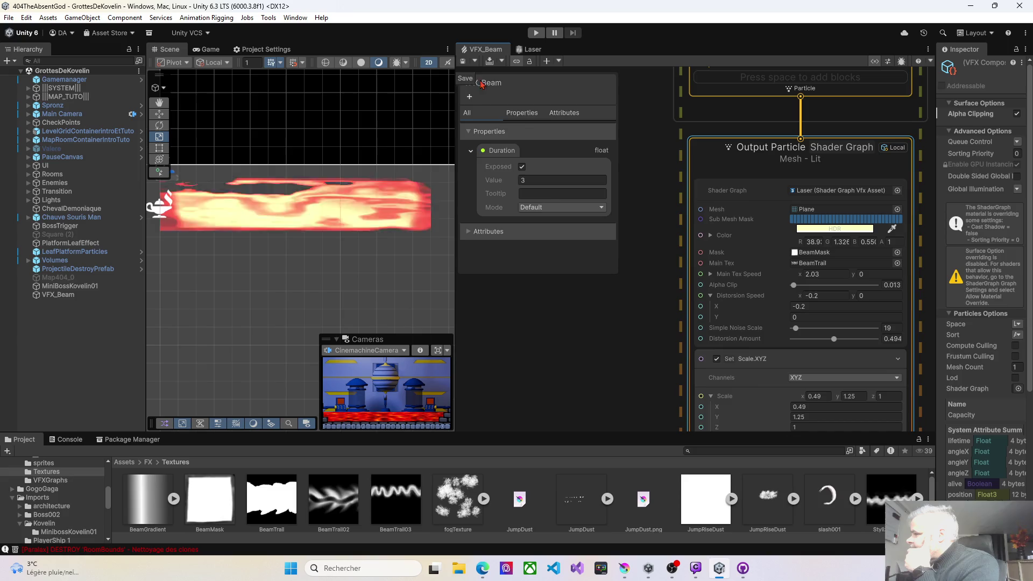
{"action": "left_click_drag", "start_coordinate": [837, 344], "coordinate": [798, 342]}
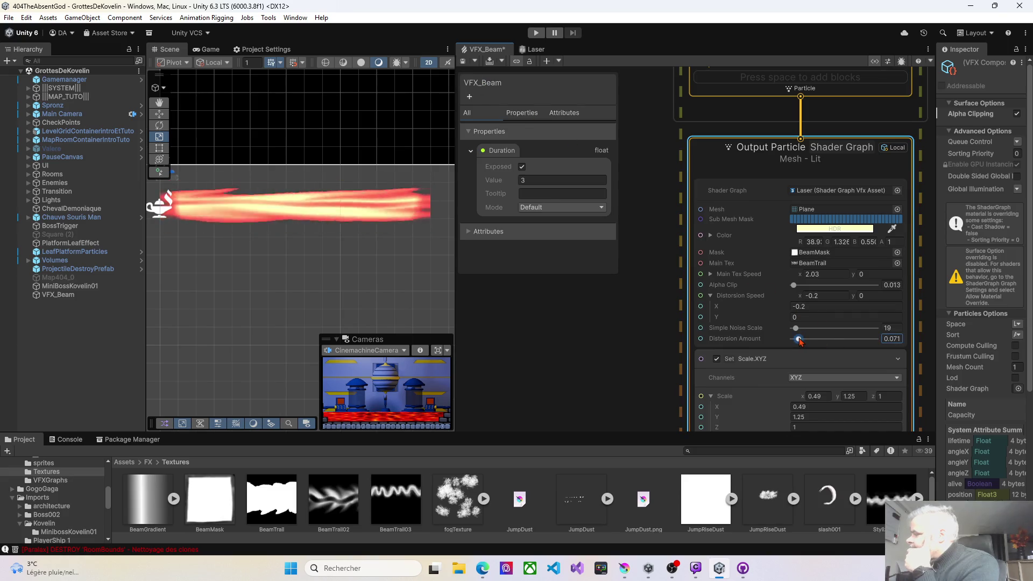
{"action": "left_click", "coordinate": [464, 62]}
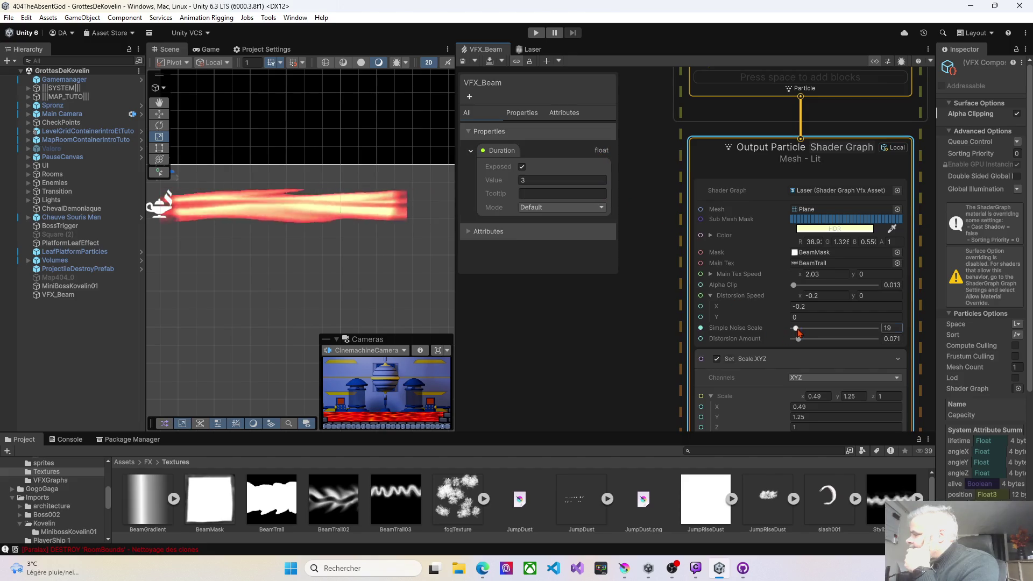
- Bring Simple Noise Scale down to 48 after trying 372 and 125, saving to preview
{"action": "left_click_drag", "start_coordinate": [797, 330], "coordinate": [855, 330]}
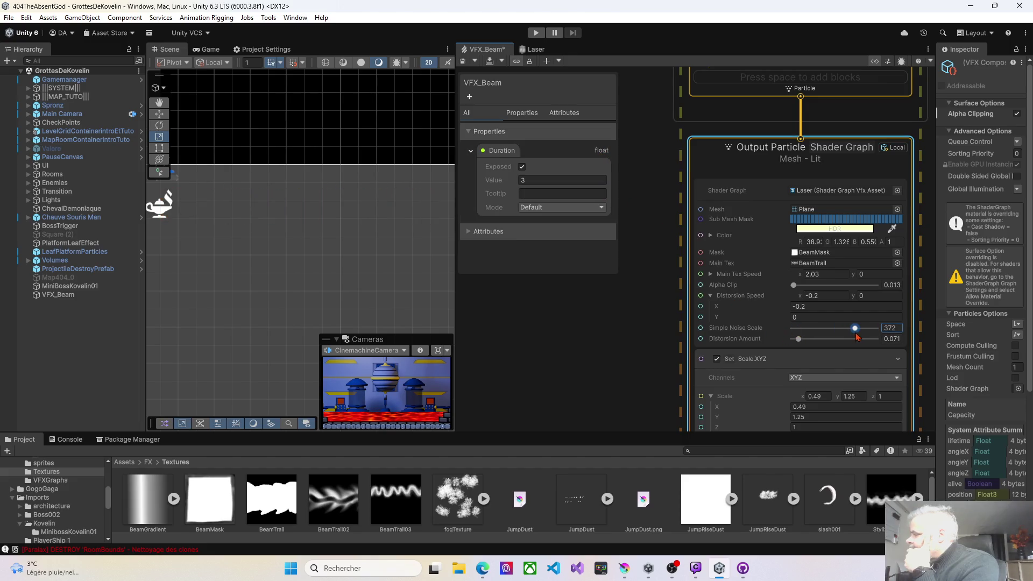
{"action": "left_click", "coordinate": [466, 60]}
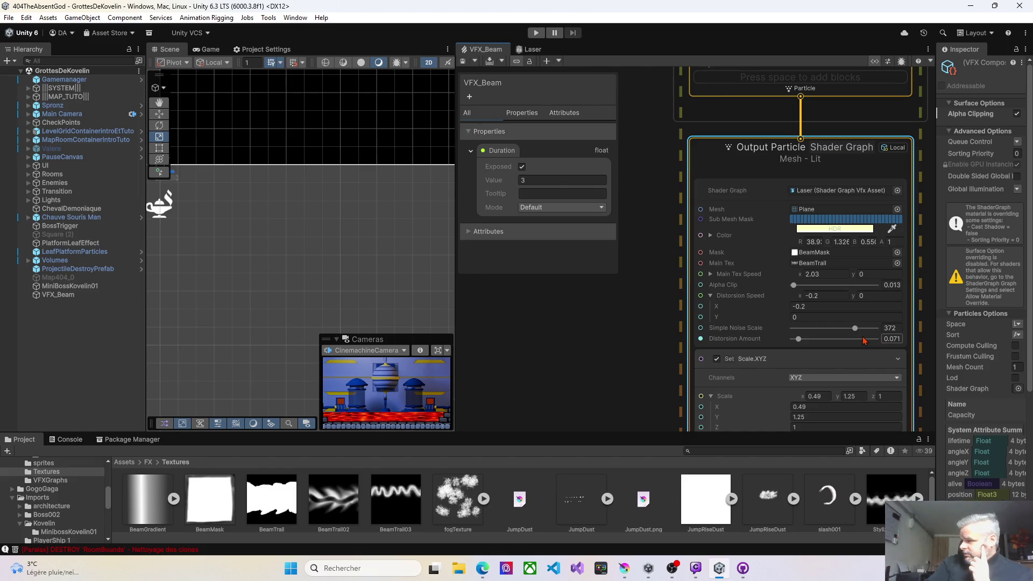
{"action": "left_click_drag", "start_coordinate": [856, 331], "coordinate": [814, 323]}
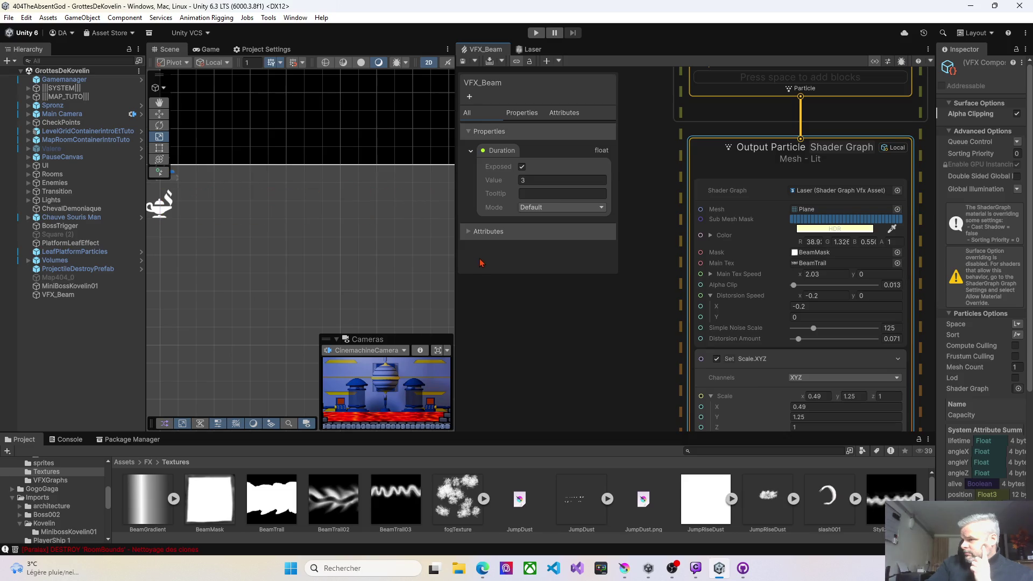
{"action": "left_click_drag", "start_coordinate": [814, 328], "coordinate": [812, 330]}
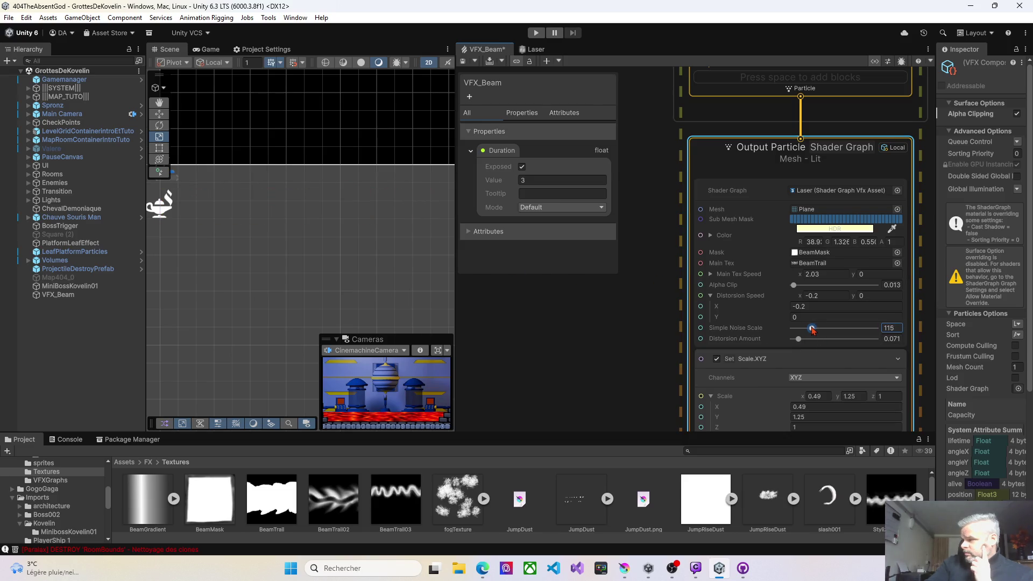
{"action": "left_click", "coordinate": [463, 60]}
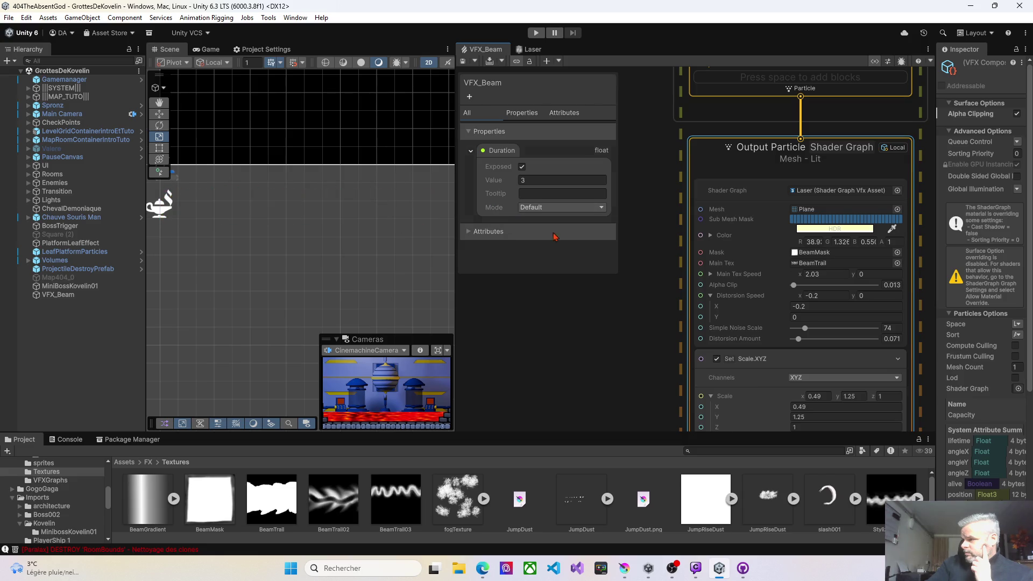
{"action": "left_click", "coordinate": [800, 330]}
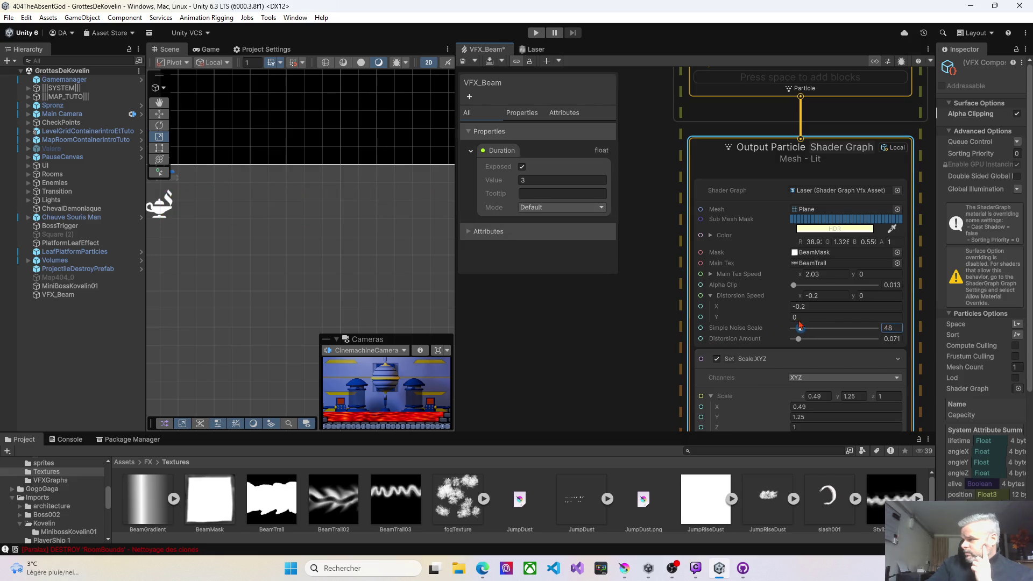
{"action": "left_click", "coordinate": [463, 61]}
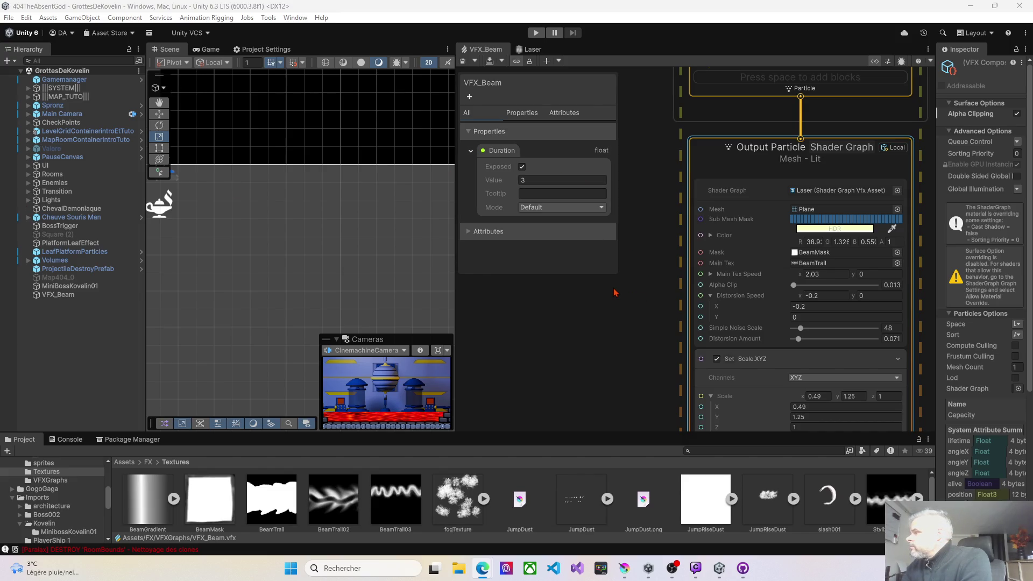
- Title the beam's Output Particle context 'Beam Core'
{"action": "scroll", "coordinate": [619, 292], "scroll_direction": "down", "scroll_amount": 6}
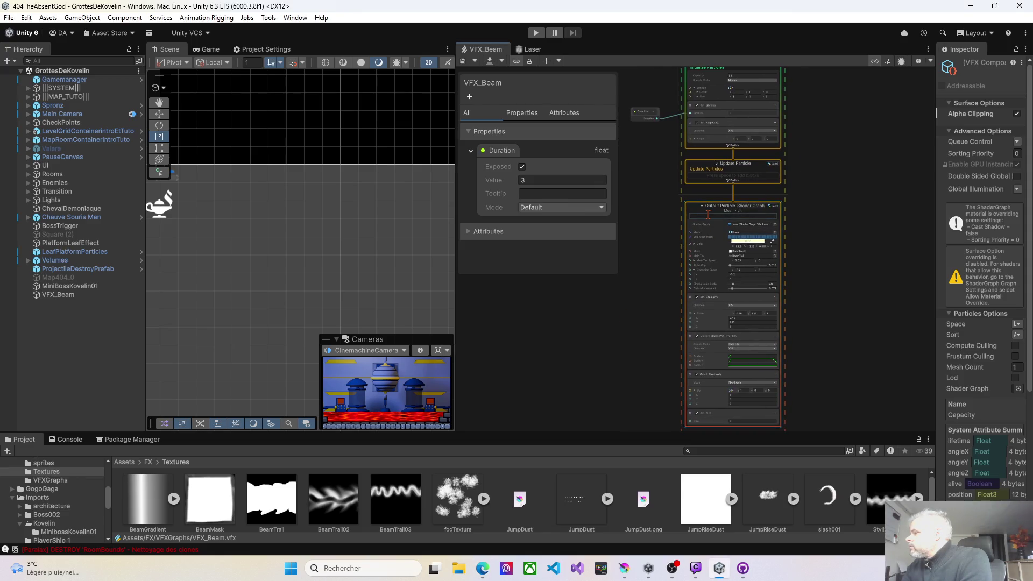
{"action": "type", "text": "Beam C"}
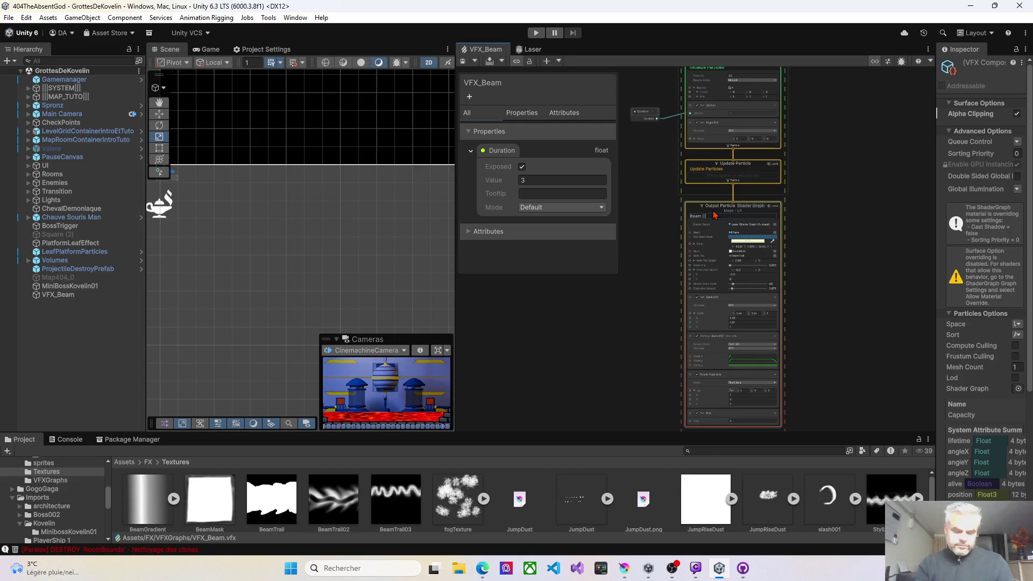
{"action": "type", "text": "ore"}
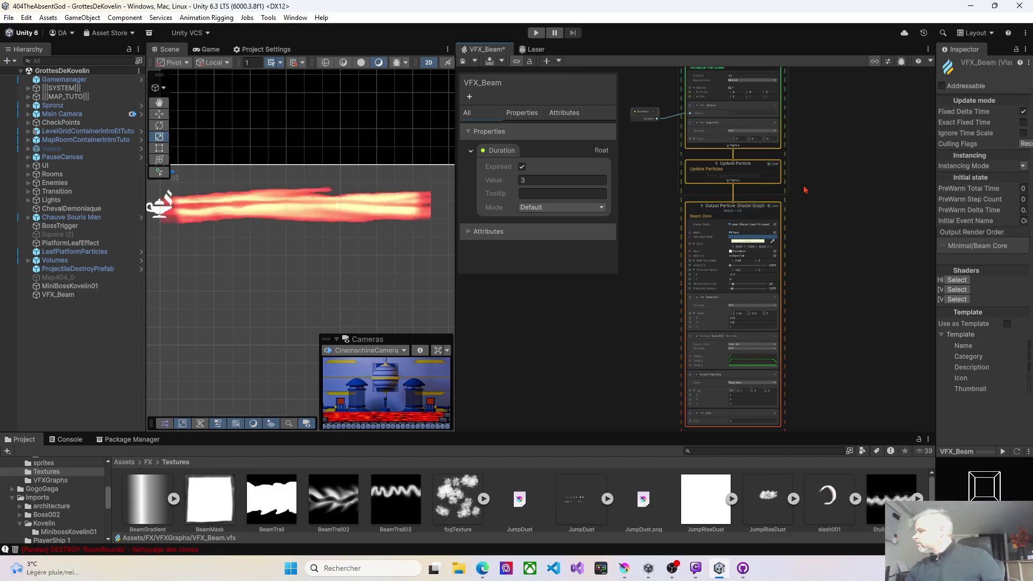
{"action": "scroll", "coordinate": [807, 191], "scroll_direction": "down", "scroll_amount": 4}
{"action": "scroll", "coordinate": [807, 191], "scroll_direction": "down", "scroll_amount": 2}
- Rearrange the graph, moving the VFX system and the Duration property node beside it
{"action": "left_click_drag", "start_coordinate": [819, 191], "coordinate": [772, 233]}
{"action": "left_click", "coordinate": [731, 130]}
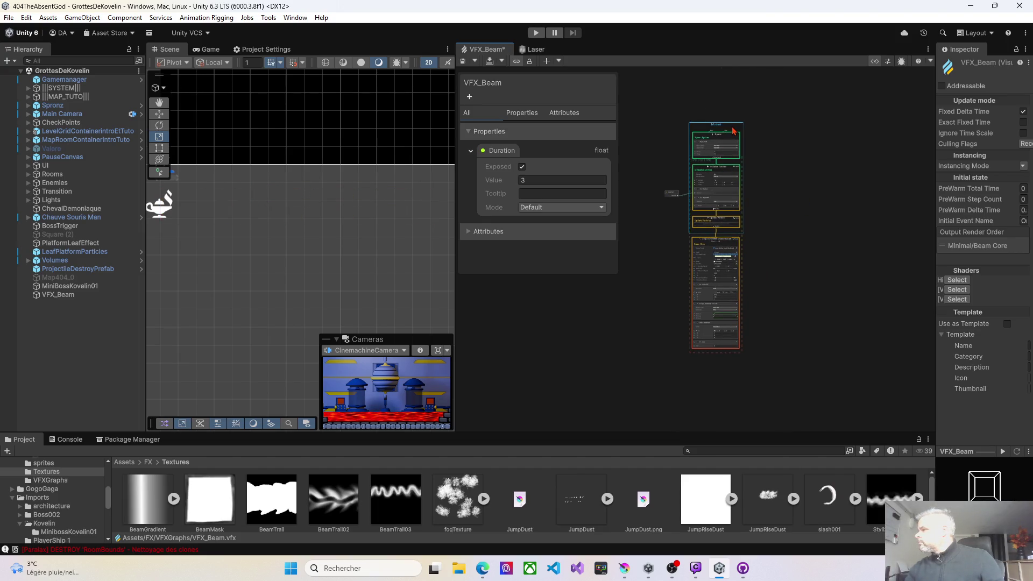
{"action": "scroll", "coordinate": [719, 243], "scroll_direction": "up", "scroll_amount": 5}
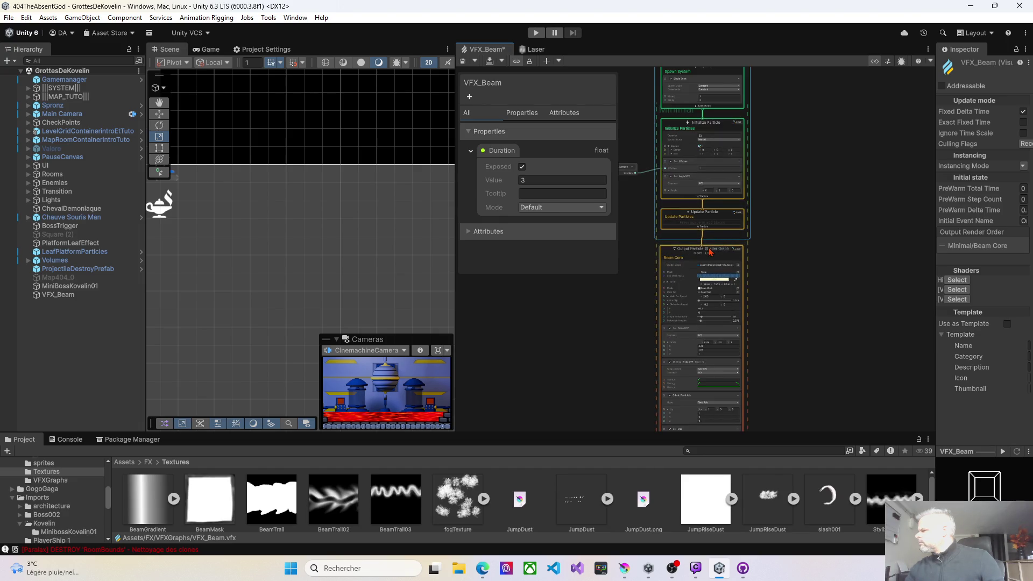
{"action": "left_click", "coordinate": [711, 251]}
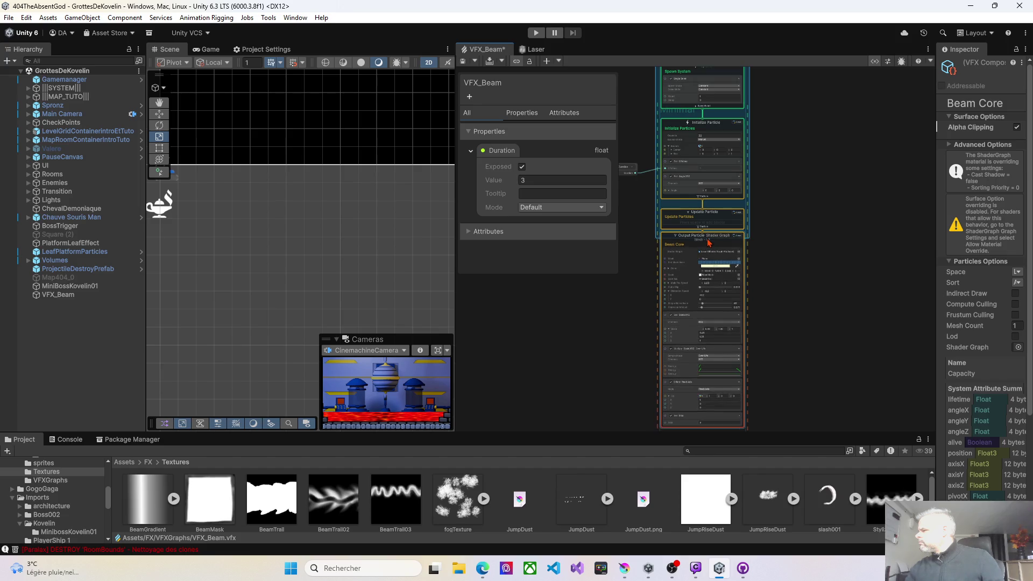
{"action": "scroll", "coordinate": [675, 237], "scroll_direction": "down", "scroll_amount": 3}
{"action": "scroll", "coordinate": [675, 237], "scroll_direction": "up", "scroll_amount": 2}
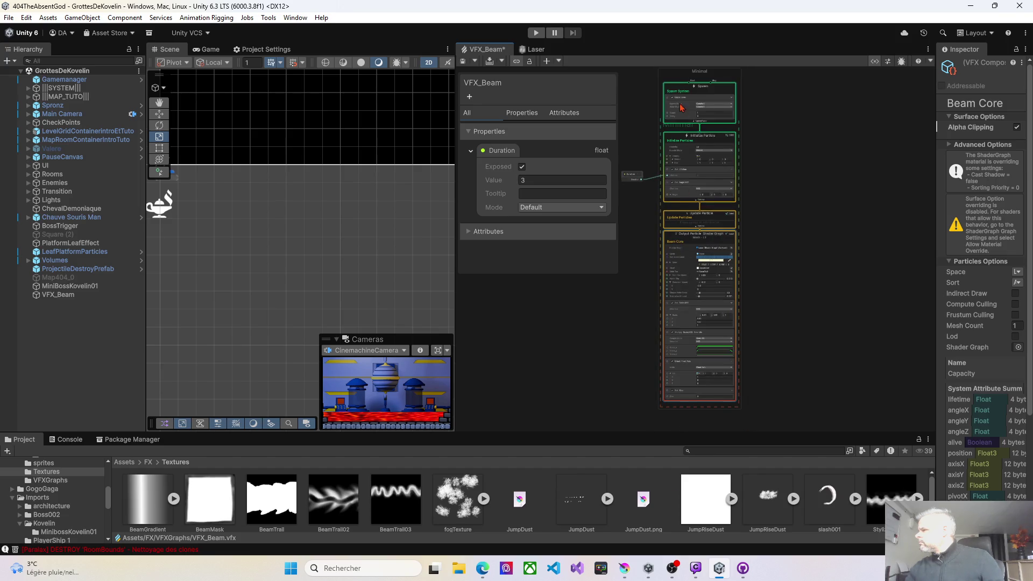
{"action": "left_click", "coordinate": [670, 82]}
{"action": "mouse_move", "coordinate": [670, 81]}
{"action": "left_mouse_down"}
{"action": "mouse_move", "coordinate": [705, 81]}
{"action": "mouse_move", "coordinate": [688, 102]}
{"action": "left_mouse_up"}
{"action": "left_click_drag", "start_coordinate": [634, 318], "coordinate": [669, 179]}
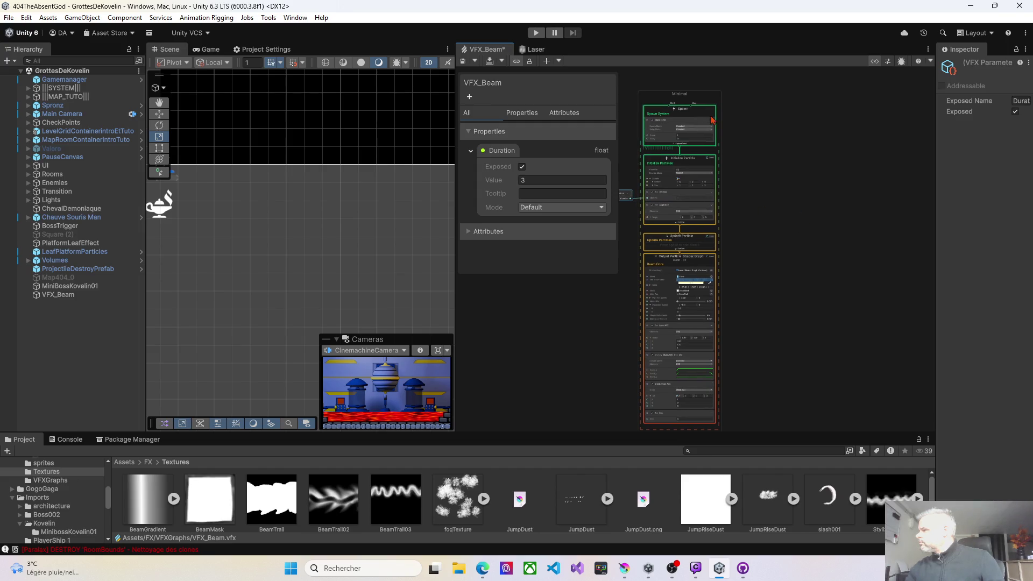
{"action": "left_click_drag", "start_coordinate": [784, 244], "coordinate": [795, 228]}
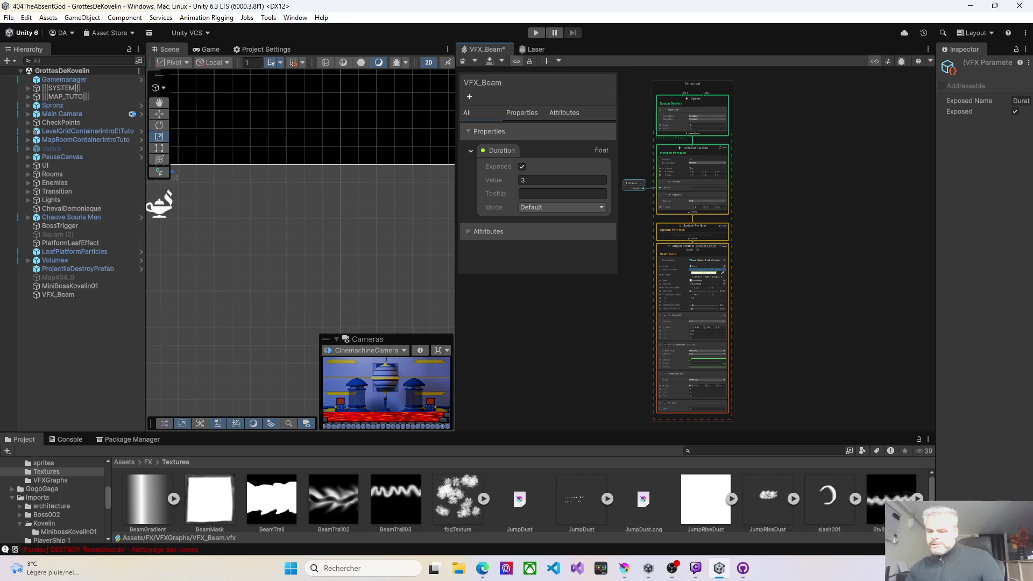
- Widen the graph area, select the whole Minimal VFX system and paste a copy
{"action": "key", "text": "alt+Tab"}
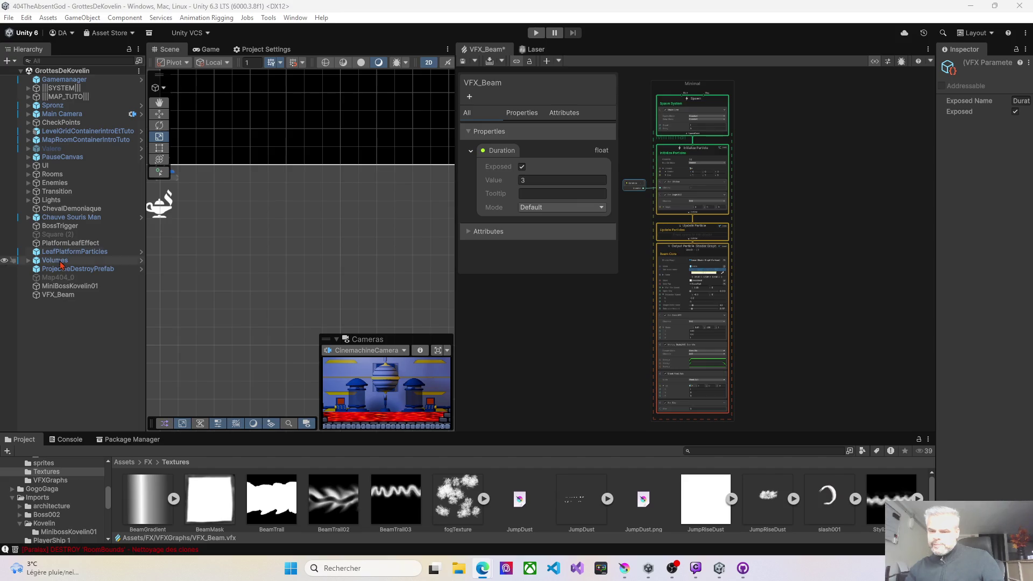
{"action": "left_click", "coordinate": [671, 93]}
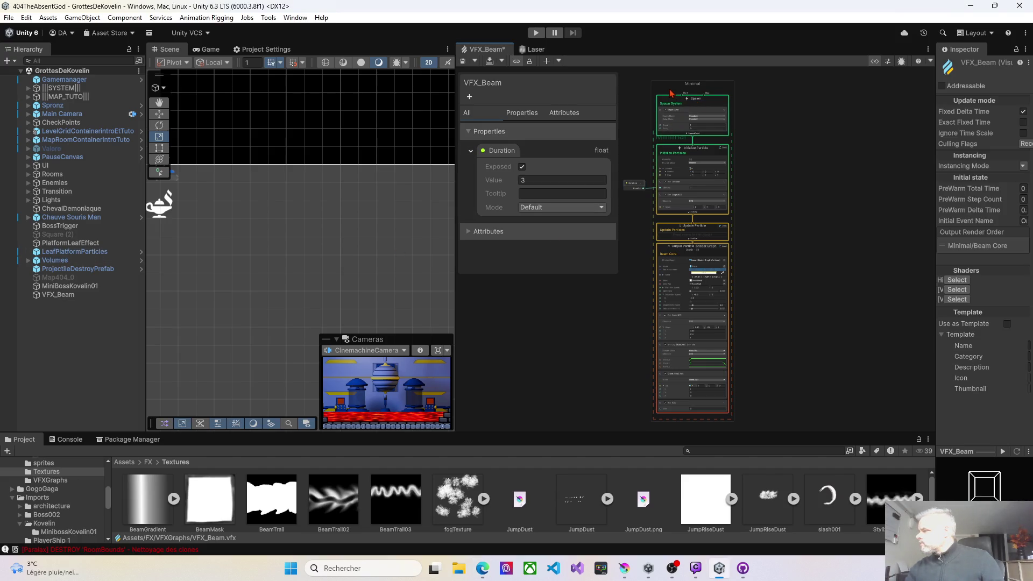
{"action": "left_click_drag", "start_coordinate": [456, 232], "coordinate": [412, 226]}
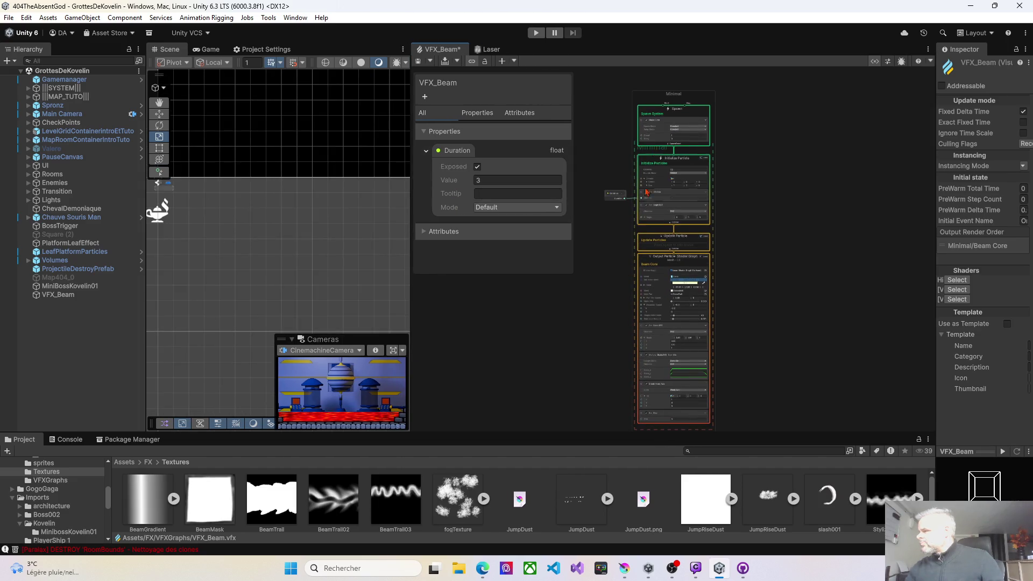
{"action": "left_click", "coordinate": [681, 95]}
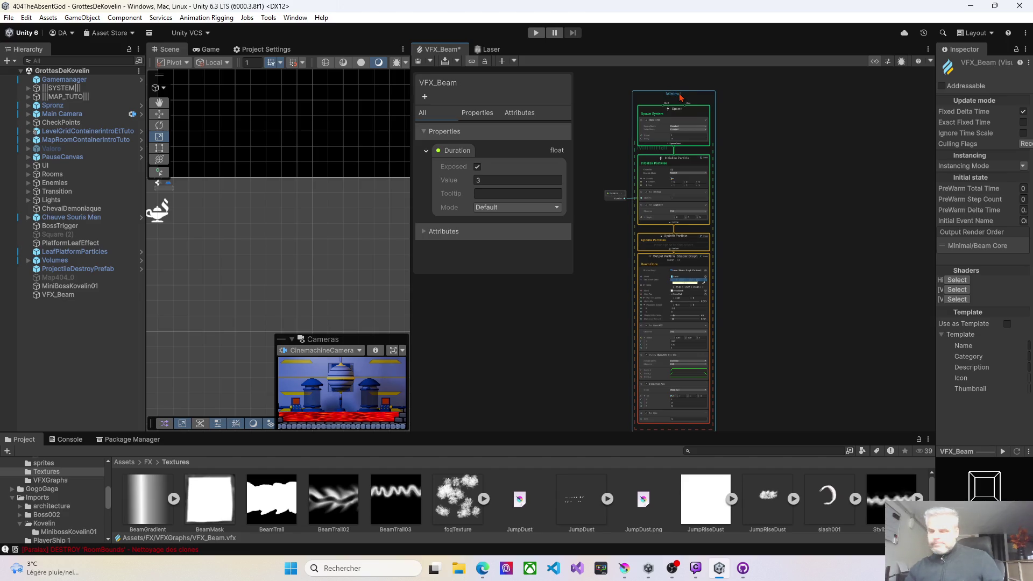
{"action": "key", "text": "ctrl+v"}
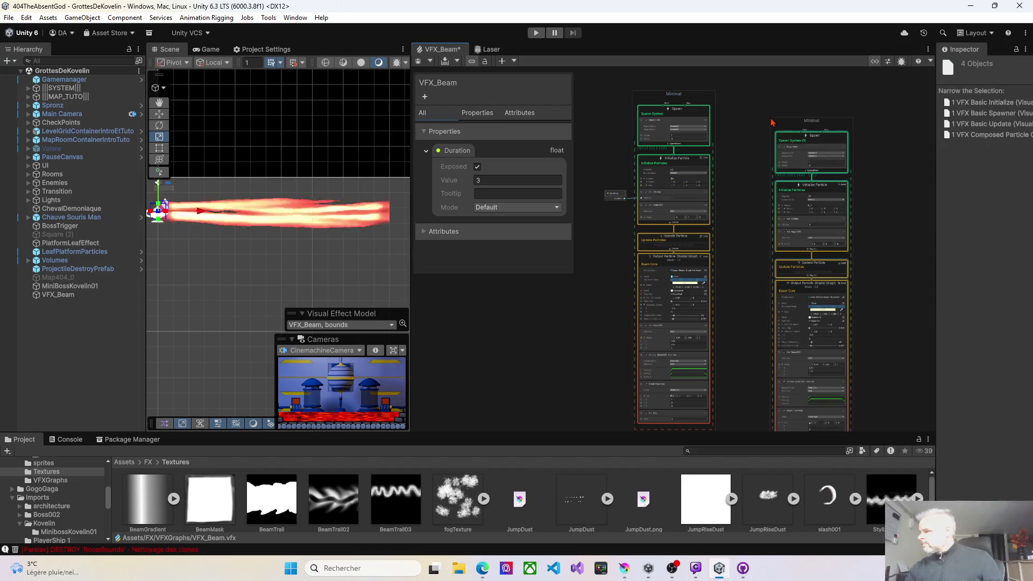
- Line up the pasted system beside the original and zoom in on it
{"action": "left_click_drag", "start_coordinate": [773, 123], "coordinate": [770, 141]}
{"action": "scroll", "coordinate": [760, 325], "scroll_direction": "up", "scroll_amount": 3}
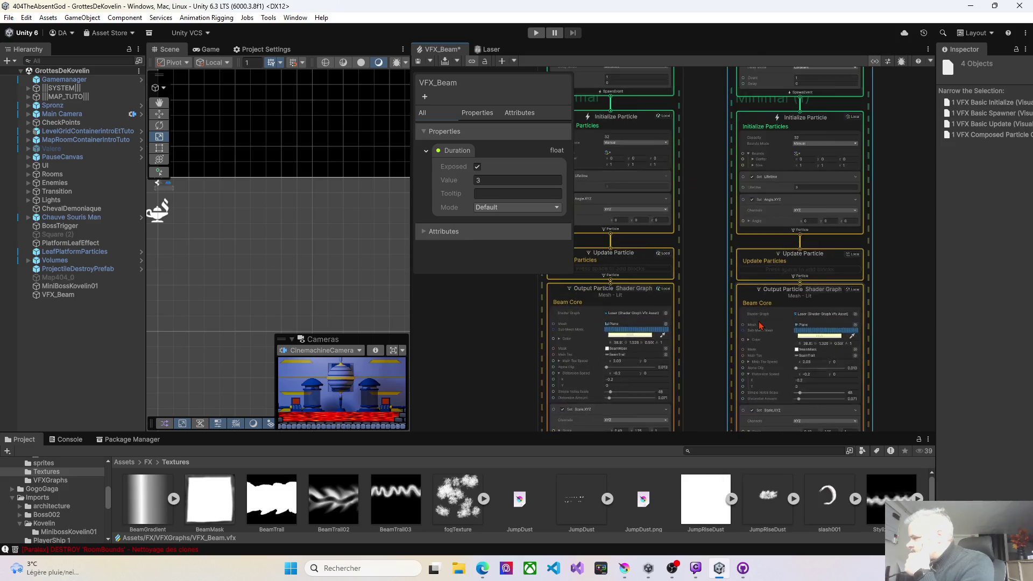
{"action": "scroll", "coordinate": [760, 325], "scroll_direction": "up", "scroll_amount": 2}
{"action": "scroll", "coordinate": [680, 289], "scroll_direction": "up", "scroll_amount": 1}
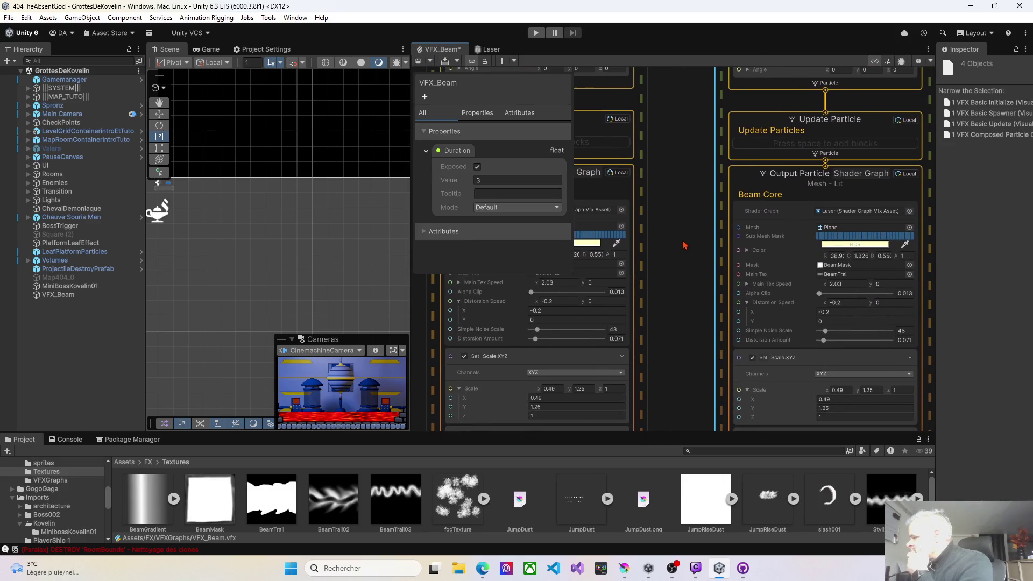
{"action": "scroll", "coordinate": [684, 245], "scroll_direction": "down", "scroll_amount": 5}
{"action": "scroll", "coordinate": [686, 239], "scroll_direction": "up", "scroll_amount": 5}
- Rename the copy's output context from Beam Core to 'ELECTRIC ENERGY'
{"action": "double_click", "coordinate": [707, 176]}
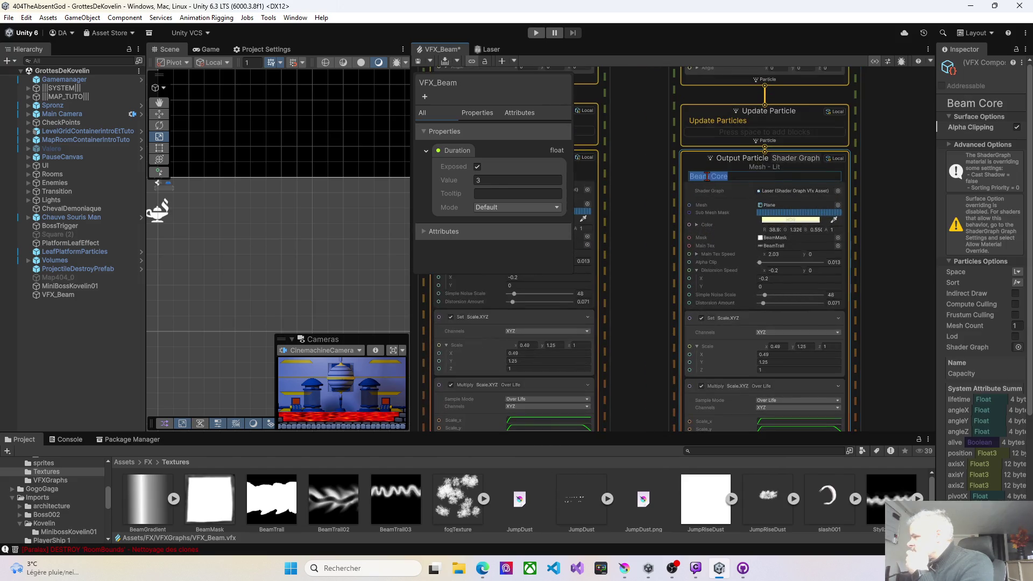
{"action": "type", "text": "Ele"}
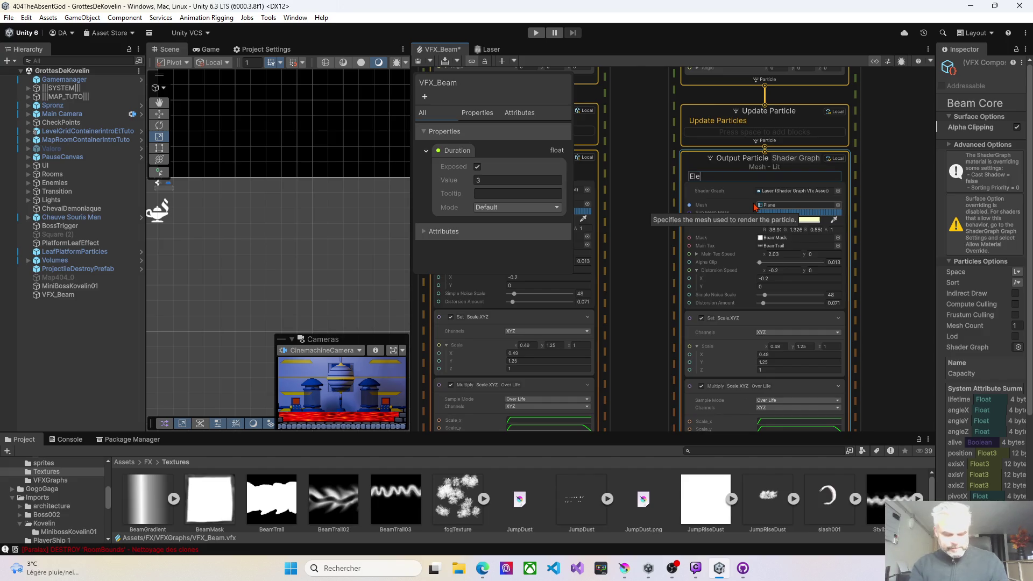
{"action": "key", "text": "BackSpace"}
{"action": "key", "text": "BackSpace"}
{"action": "key", "text": "BackSpace"}
{"action": "type", "text": "L"}
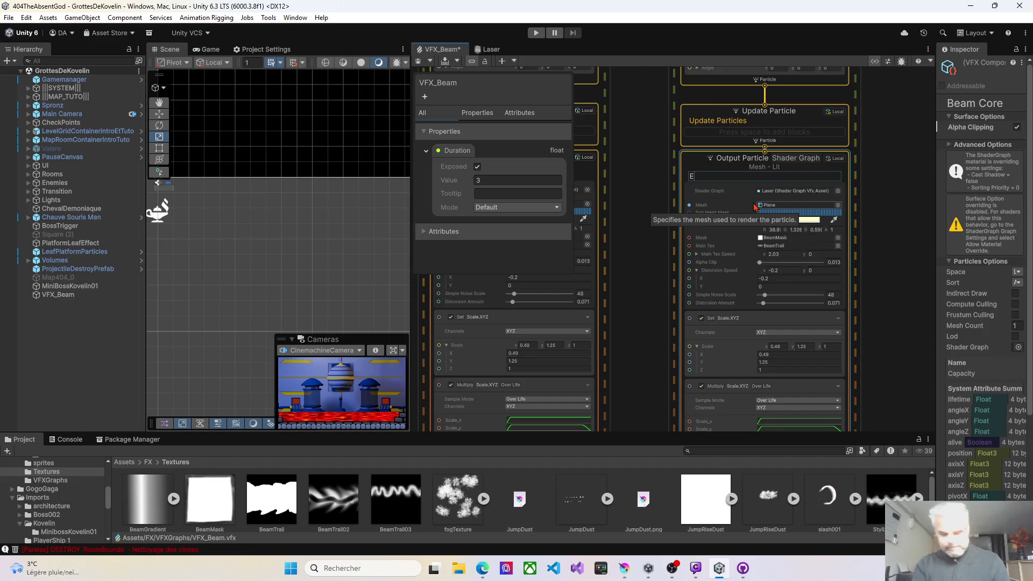
{"action": "type", "text": "ECTRIC EN"}
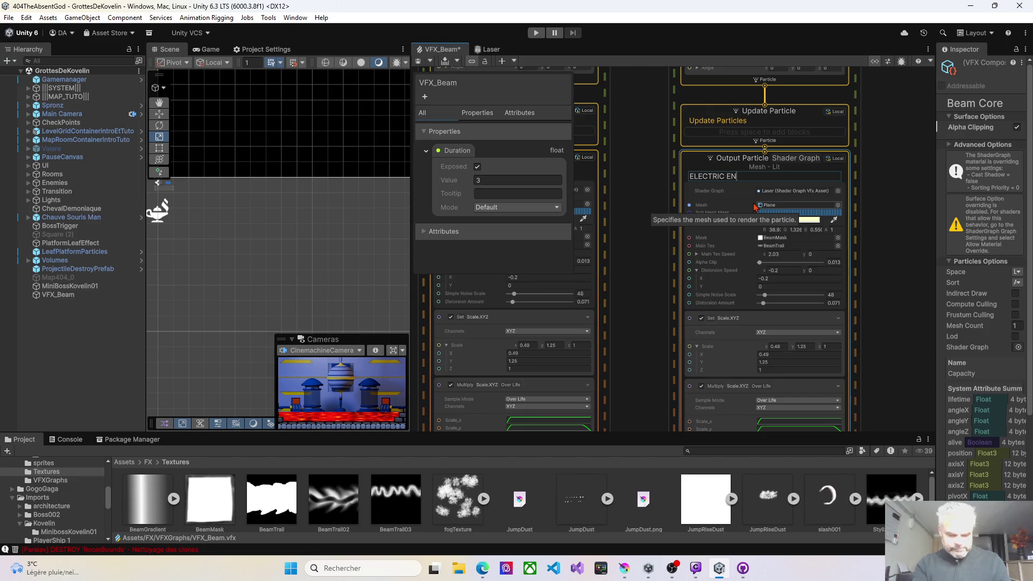
{"action": "type", "text": "ERGY"}
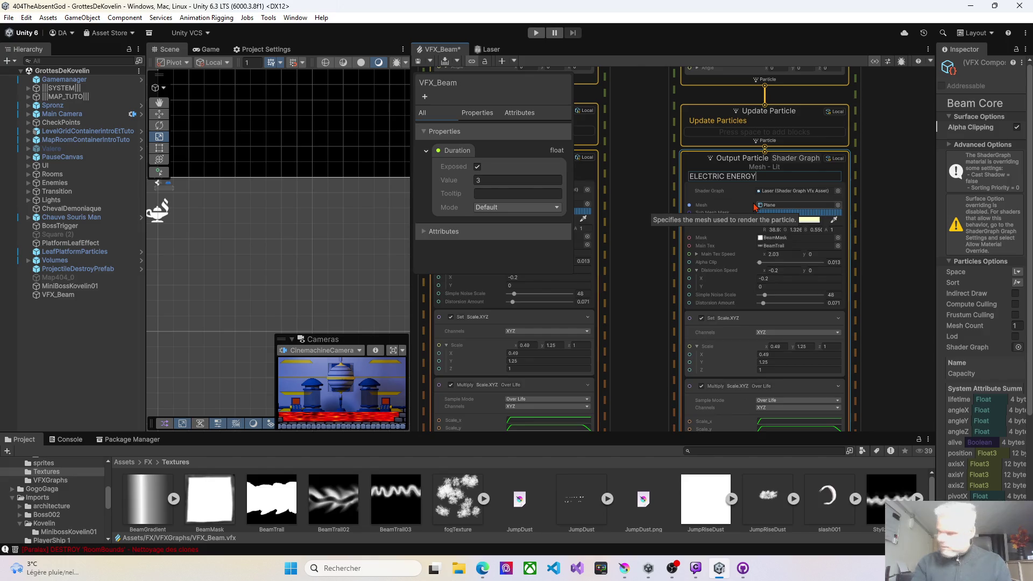
{"action": "key", "text": "Return"}
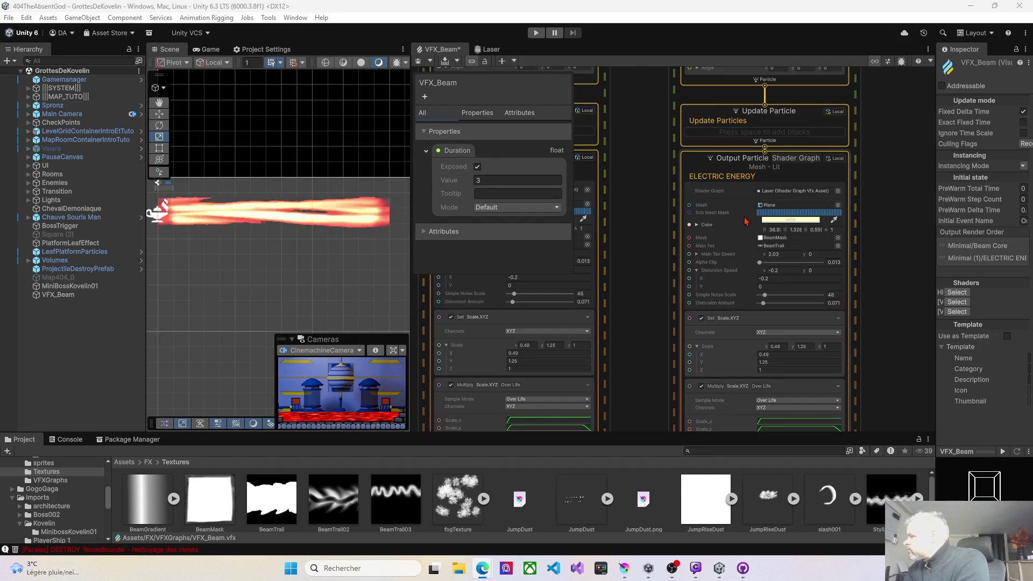
{"action": "scroll", "coordinate": [795, 225], "scroll_direction": "up", "scroll_amount": 3}
- Tint the ELECTRIC ENERGY output's Color HDR a deep blue
{"action": "left_click", "coordinate": [796, 225]}
{"action": "left_click", "coordinate": [823, 297]}
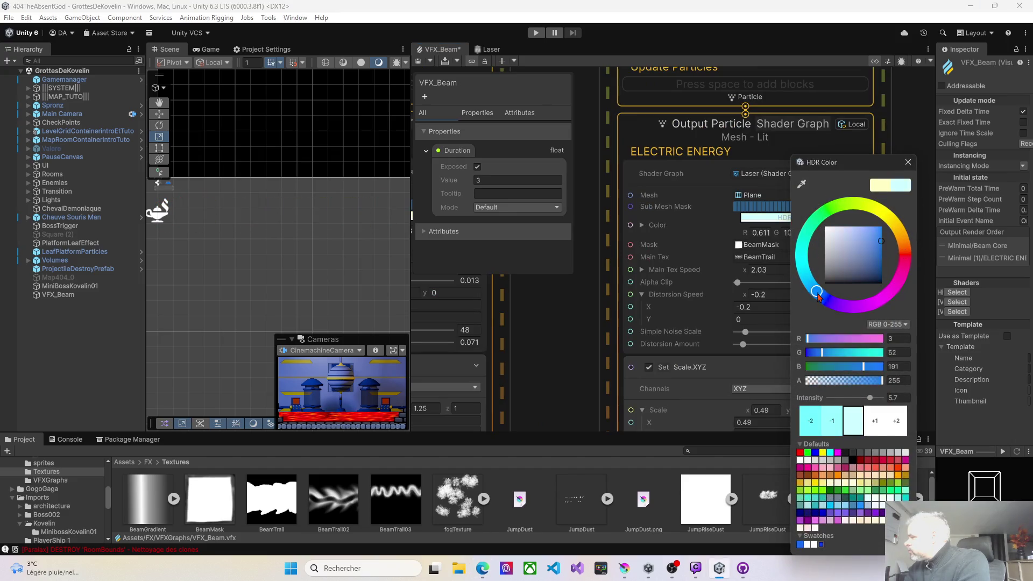
{"action": "left_click_drag", "start_coordinate": [823, 298], "coordinate": [817, 294]}
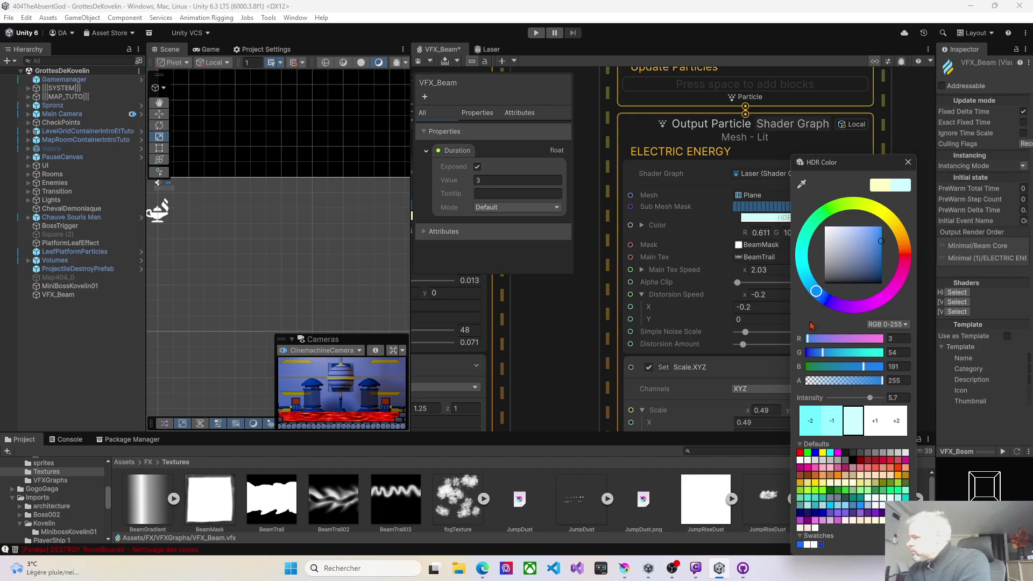
{"action": "left_click", "coordinate": [703, 317]}
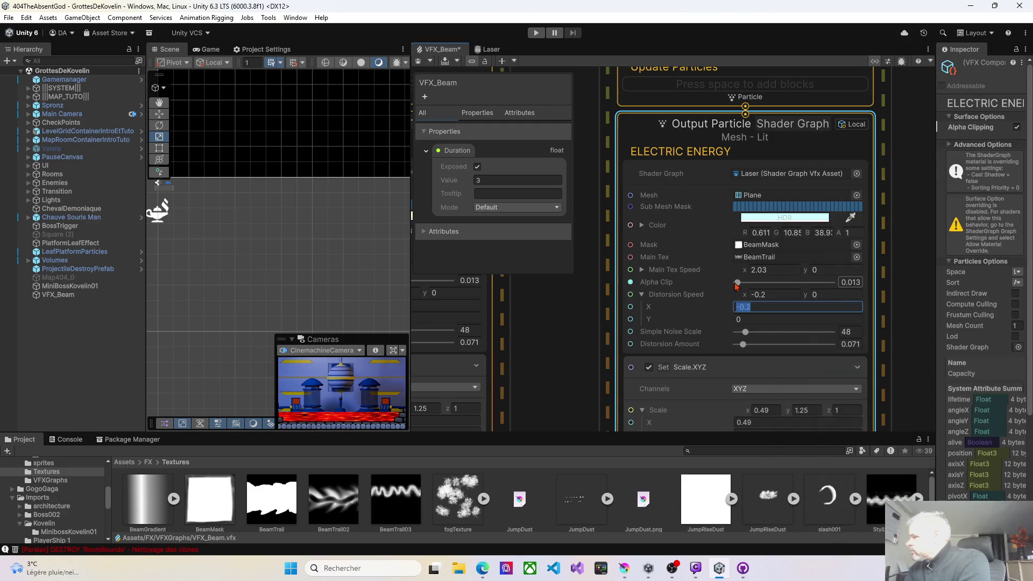
- Raise Alpha Clip to 0.707 and Distorsion Amount to 0.344
{"action": "left_click_drag", "start_coordinate": [737, 285], "coordinate": [805, 289]}
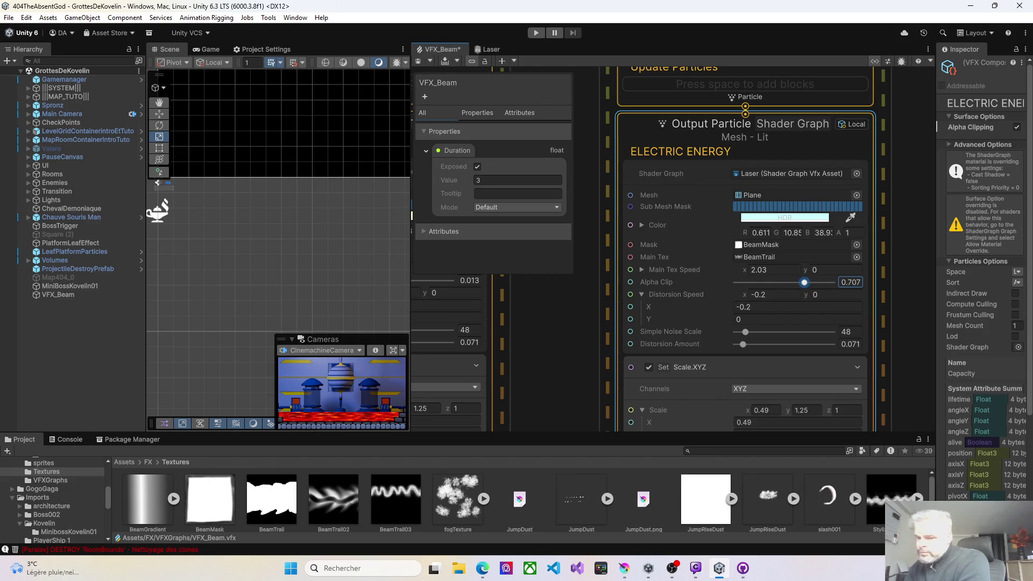
{"action": "key", "text": "alt+Tab"}
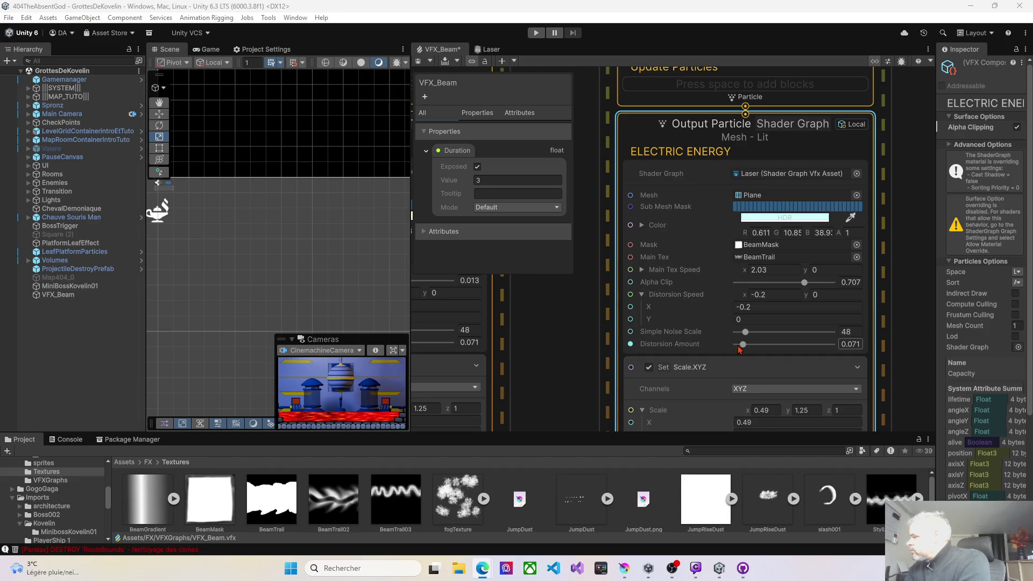
{"action": "left_click_drag", "start_coordinate": [743, 344], "coordinate": [741, 344]}
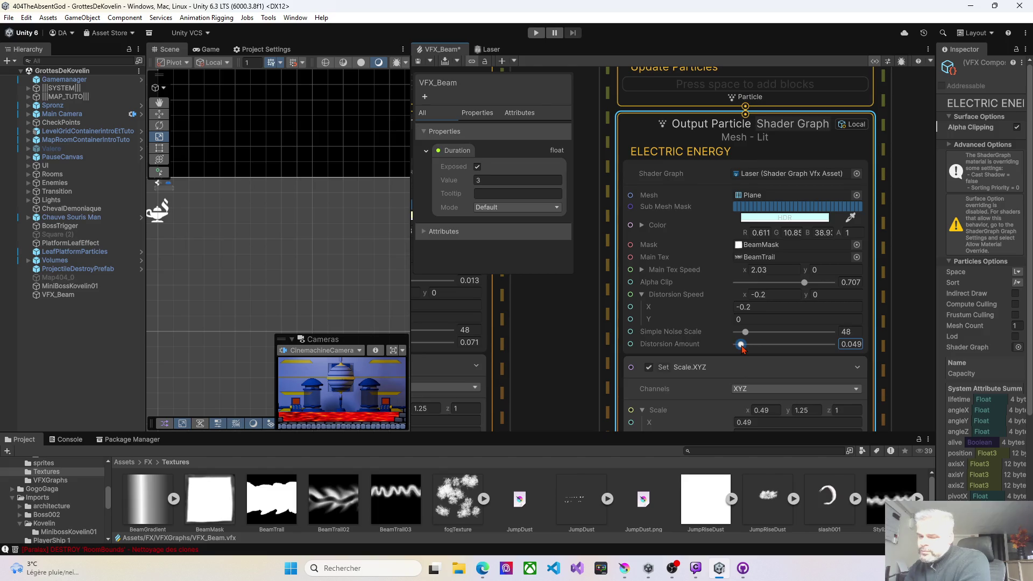
{"action": "left_click_drag", "start_coordinate": [742, 345], "coordinate": [770, 345]}
{"action": "key", "text": "alt+Tab"}
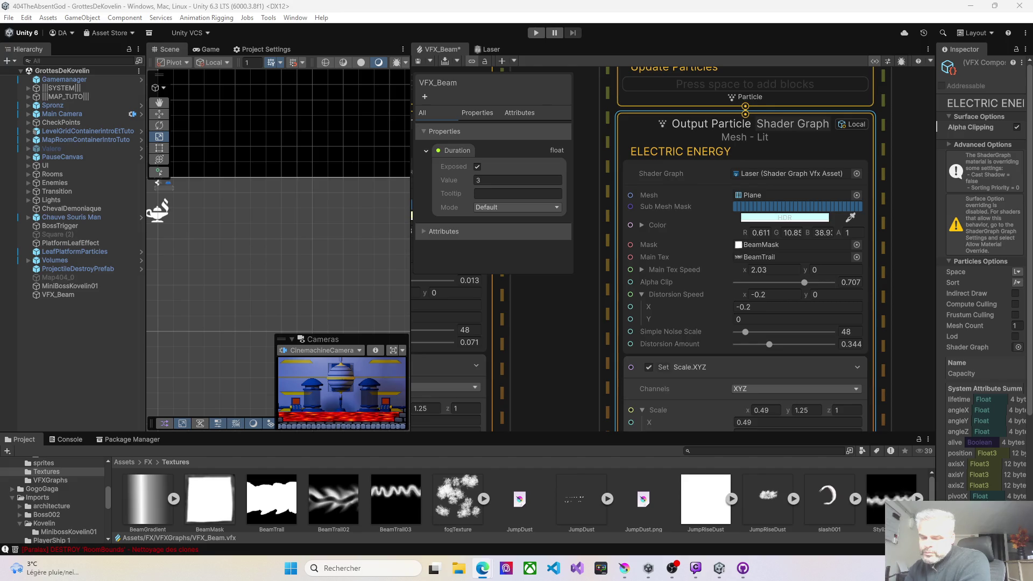
{"action": "scroll", "coordinate": [694, 361], "scroll_direction": "down", "scroll_amount": 2}
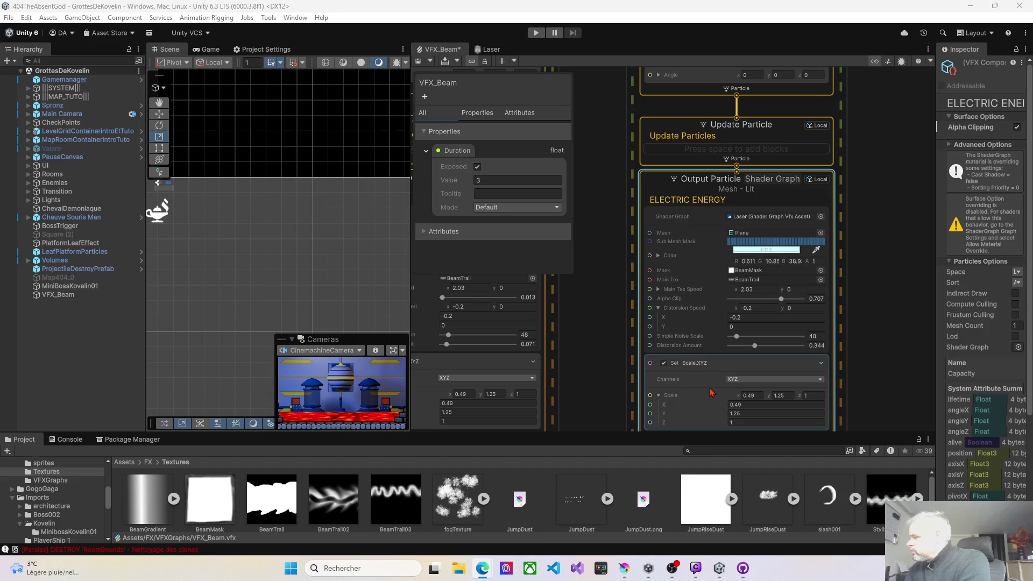
- Set the Set Scale.XYZ block's X value to 0.77
{"action": "left_click", "coordinate": [654, 387]}
{"action": "scroll", "coordinate": [668, 345], "scroll_direction": "down", "scroll_amount": 3}
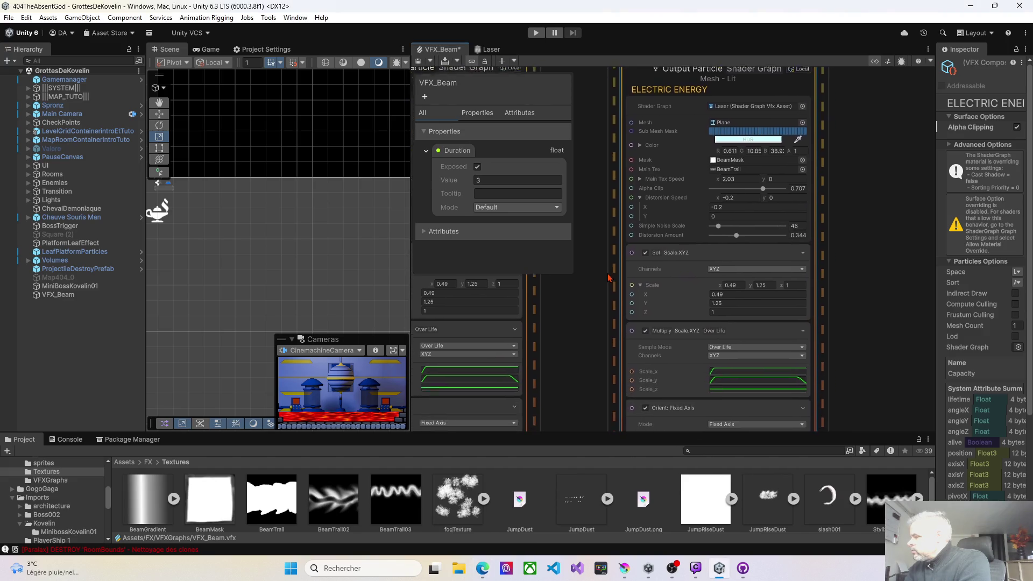
{"action": "scroll", "coordinate": [682, 291], "scroll_direction": "up", "scroll_amount": 2}
{"action": "left_click_drag", "start_coordinate": [721, 291], "coordinate": [721, 290]}
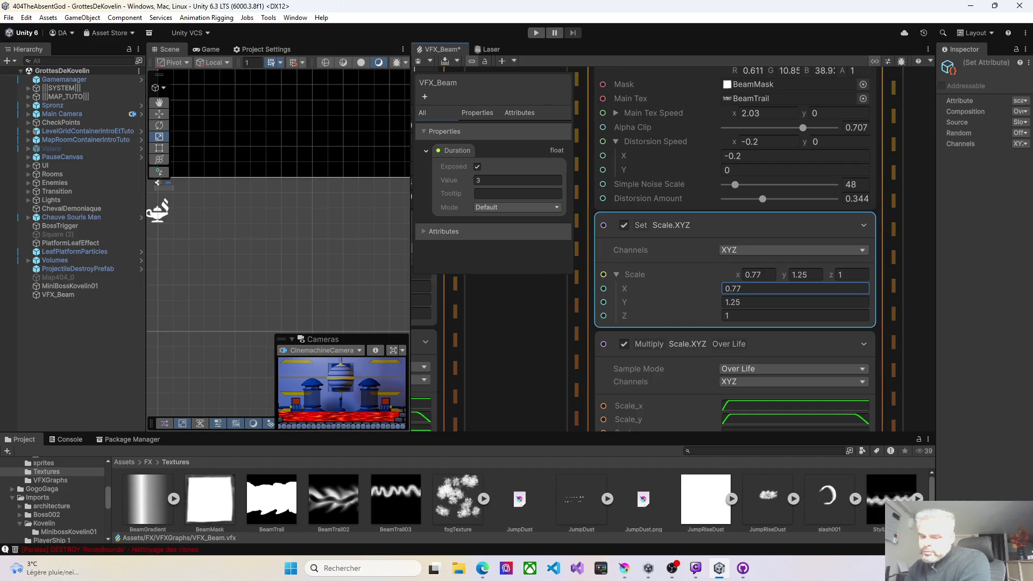
{"action": "key", "text": "alt+Tab"}
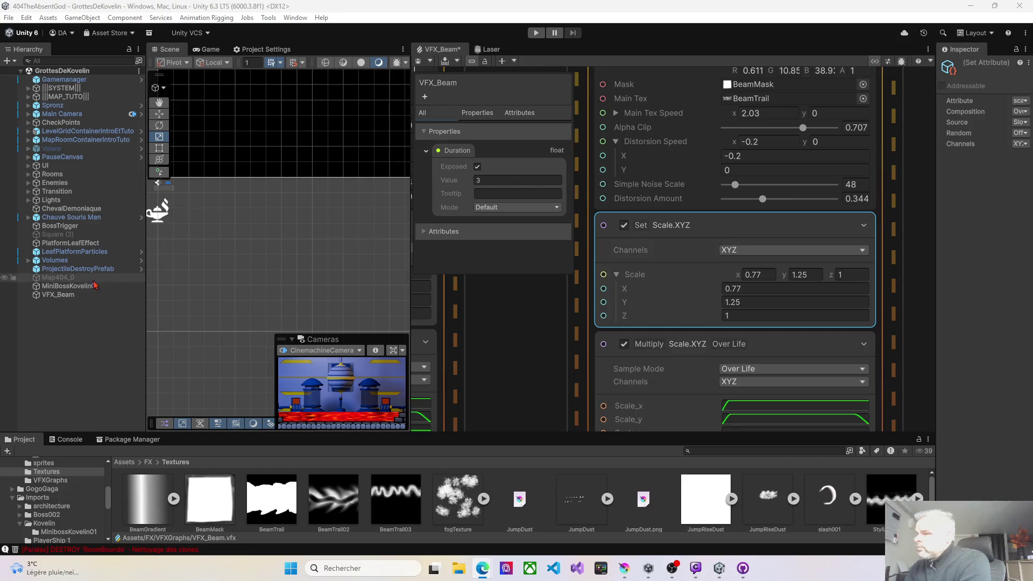
- Select VFX_Beam, replay the effect repeatedly in the Scene view, and save the graph
{"action": "left_click", "coordinate": [74, 295]}
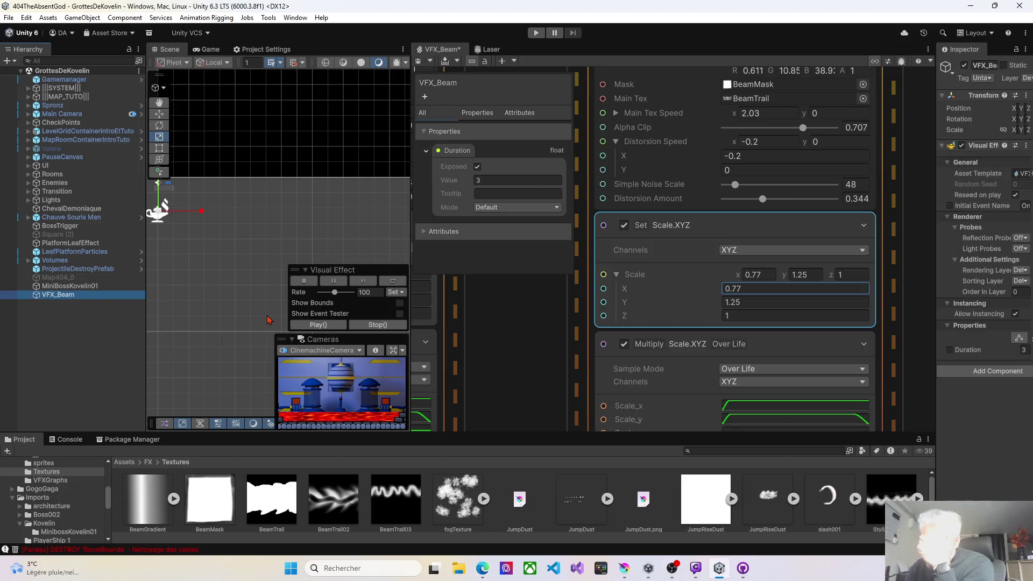
{"action": "left_click", "coordinate": [316, 326]}
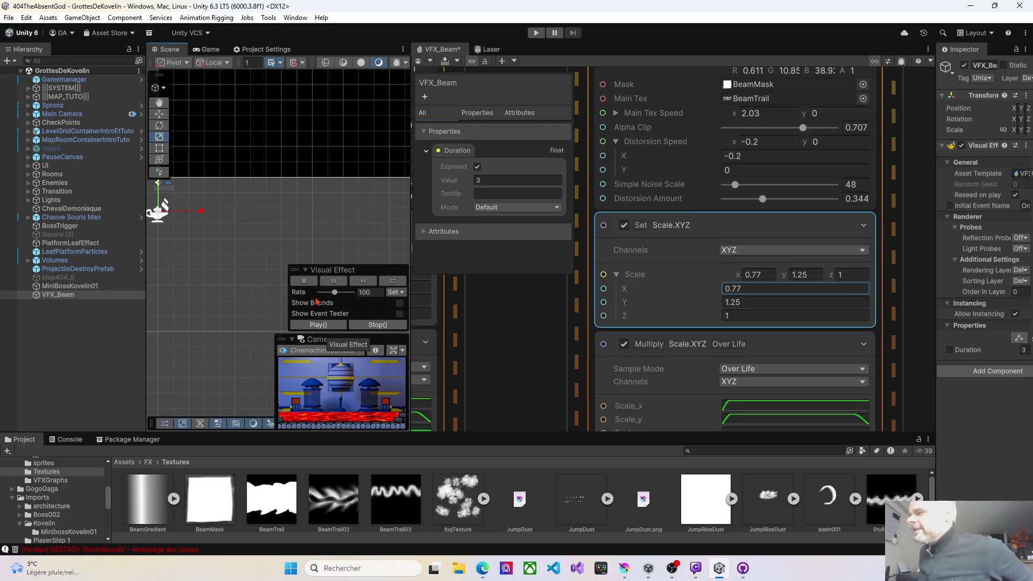
{"action": "left_click_drag", "start_coordinate": [412, 216], "coordinate": [568, 215]}
{"action": "left_click", "coordinate": [480, 326]}
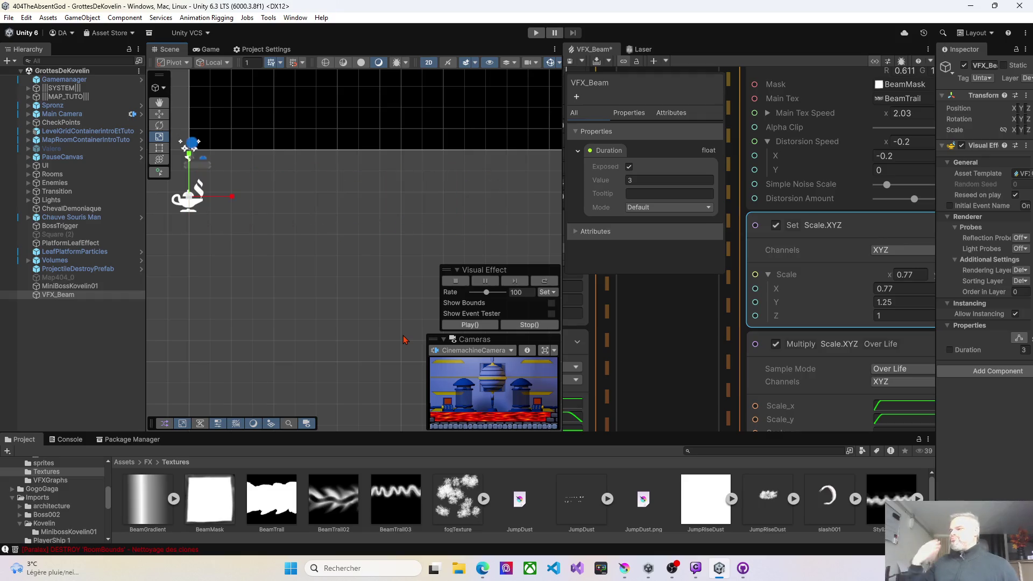
{"action": "left_click", "coordinate": [468, 325]}
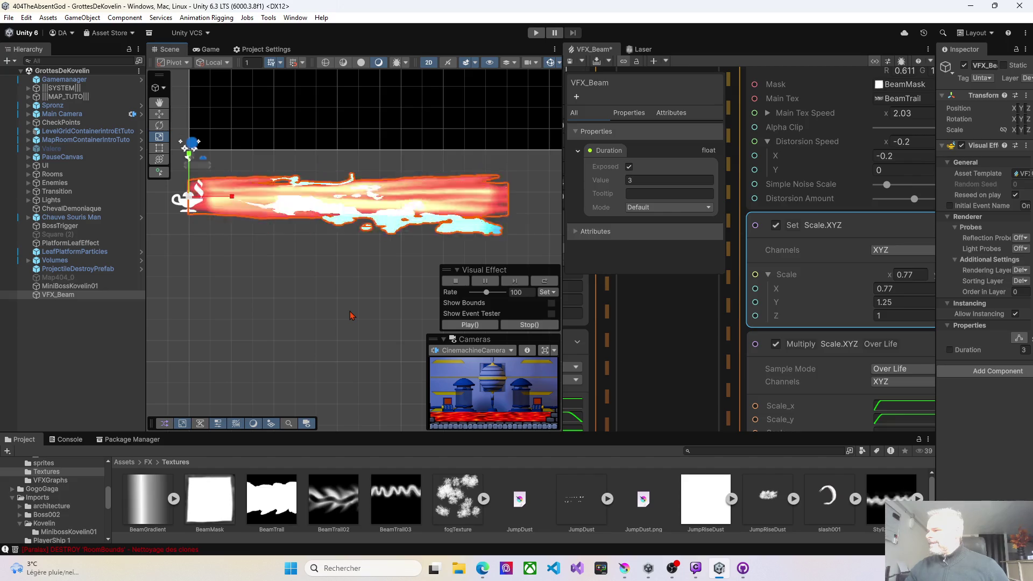
{"action": "left_click", "coordinate": [470, 325]}
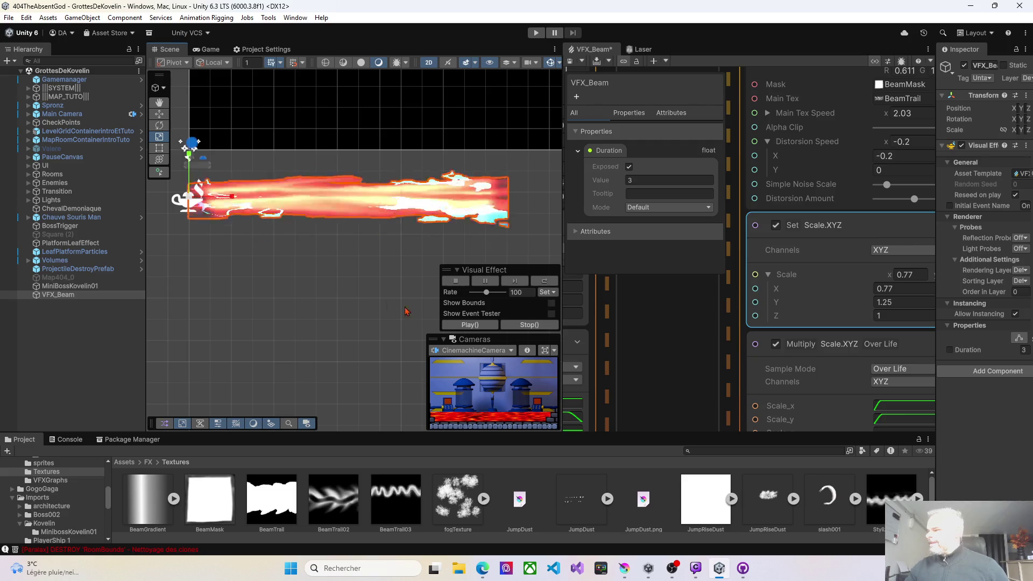
{"action": "left_click", "coordinate": [465, 326]}
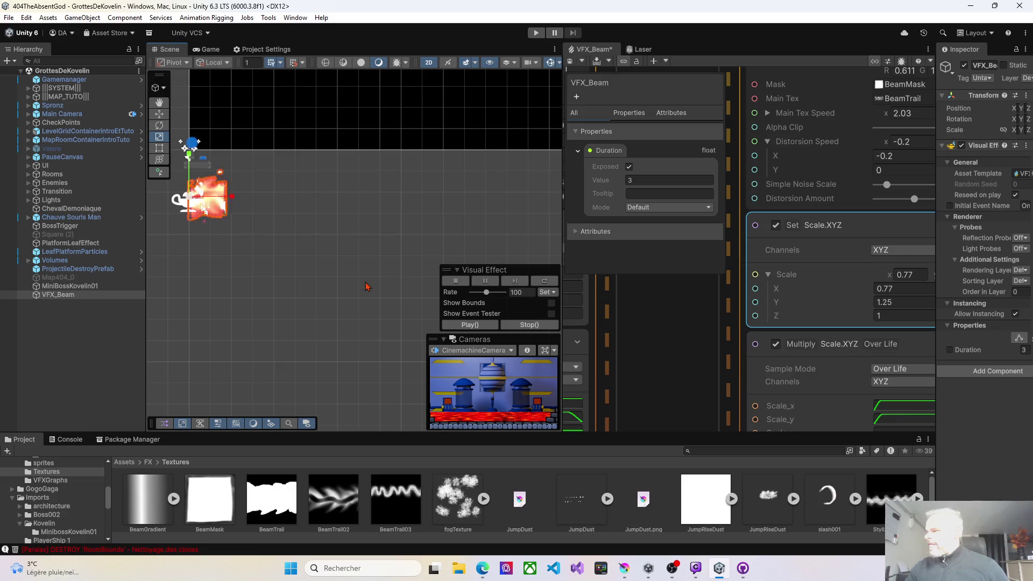
{"action": "left_click", "coordinate": [470, 324]}
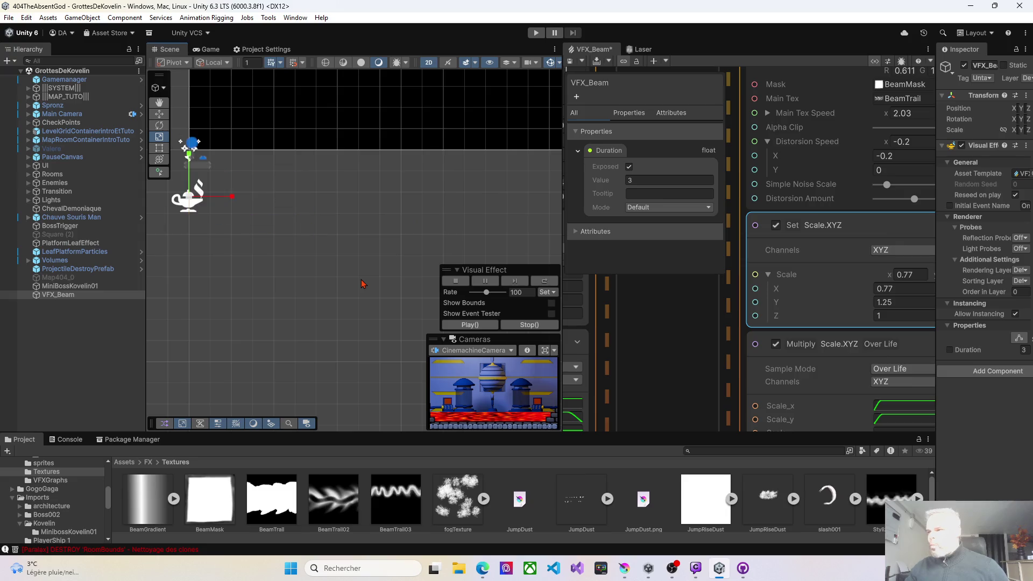
{"action": "left_click", "coordinate": [464, 325]}
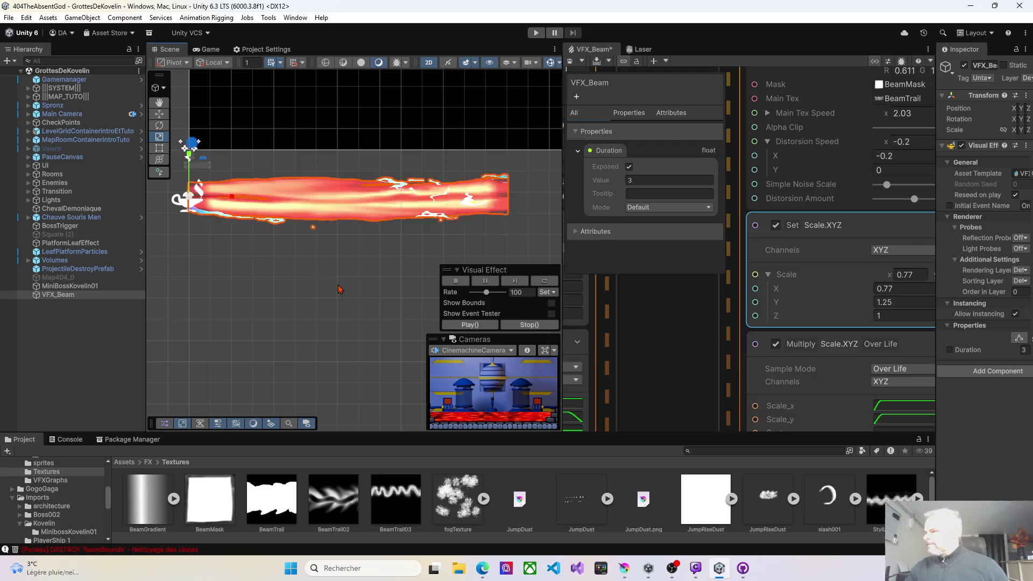
{"action": "left_click", "coordinate": [470, 324]}
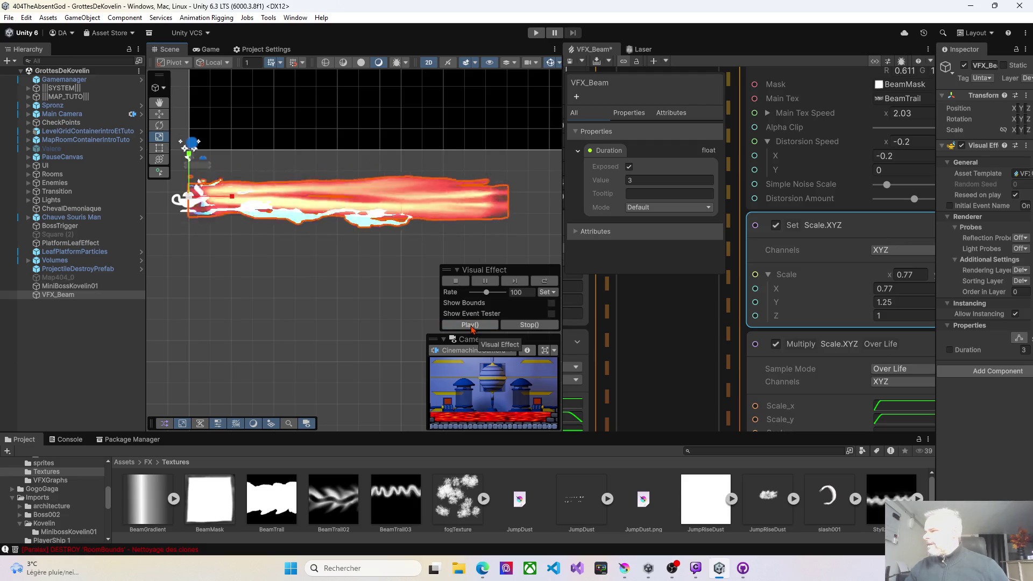
{"action": "left_click", "coordinate": [471, 325]}
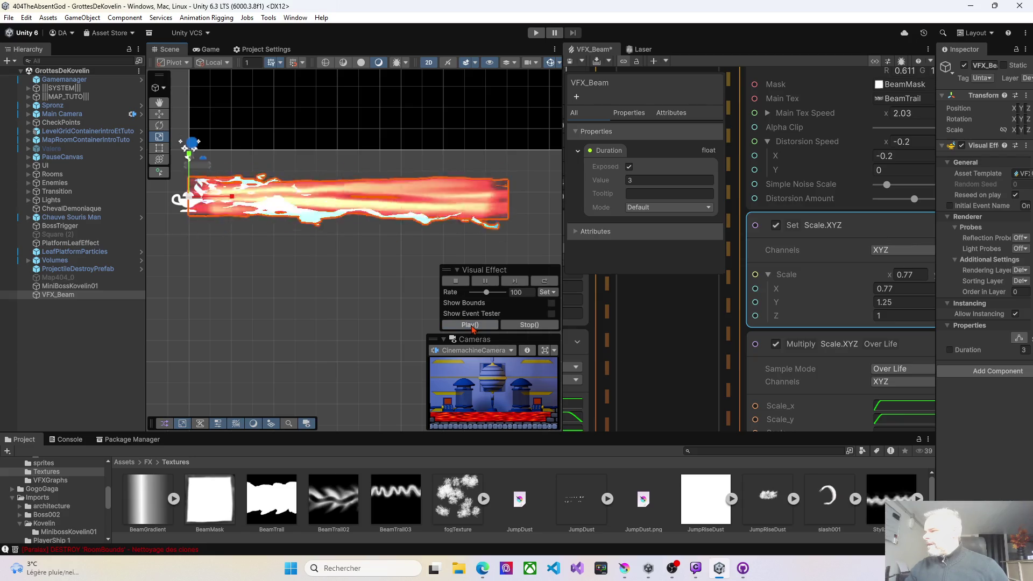
{"action": "left_click", "coordinate": [470, 325]}
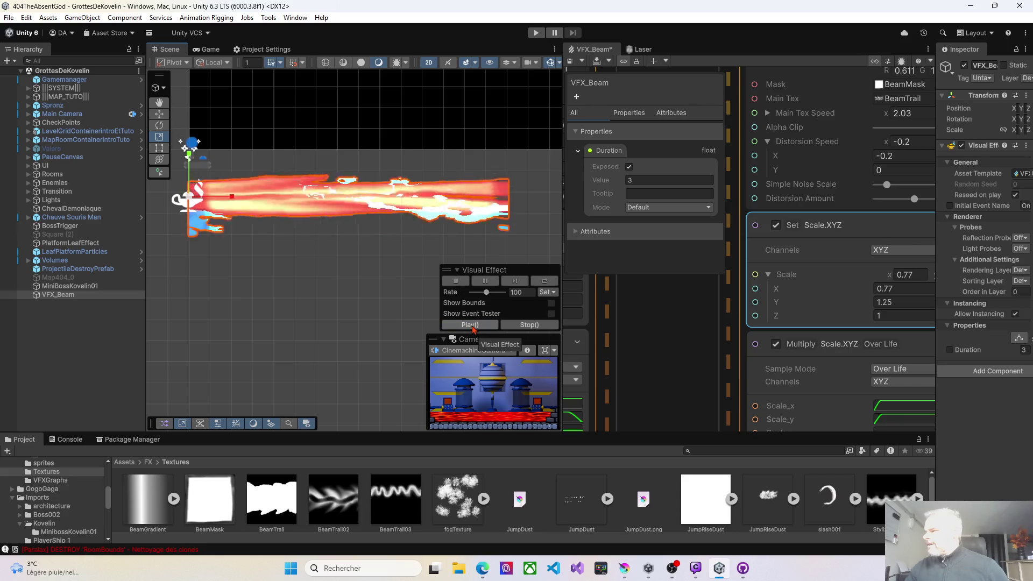
{"action": "left_click", "coordinate": [471, 325]}
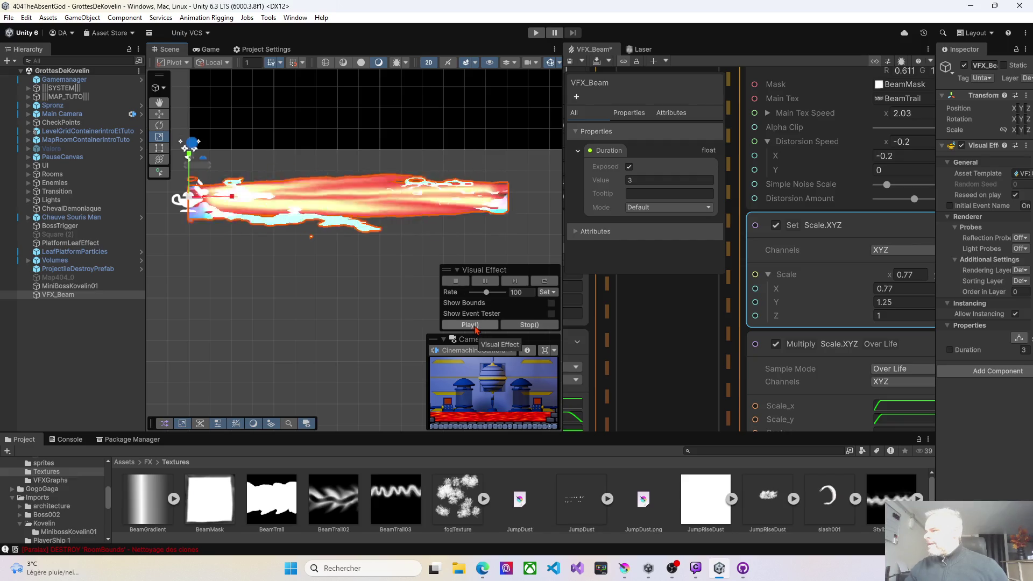
{"action": "left_click", "coordinate": [476, 326]}
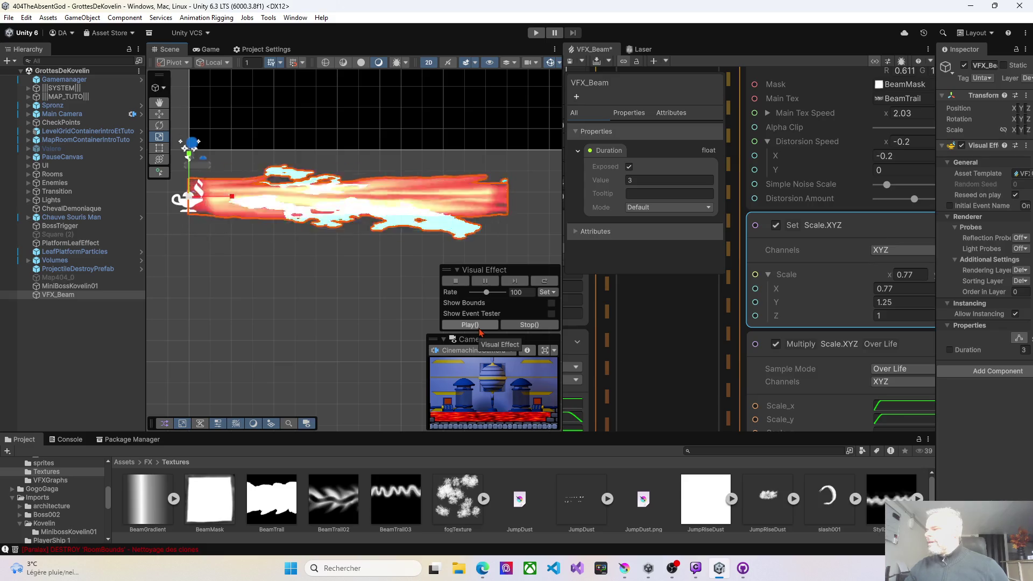
{"action": "left_click", "coordinate": [570, 61]}
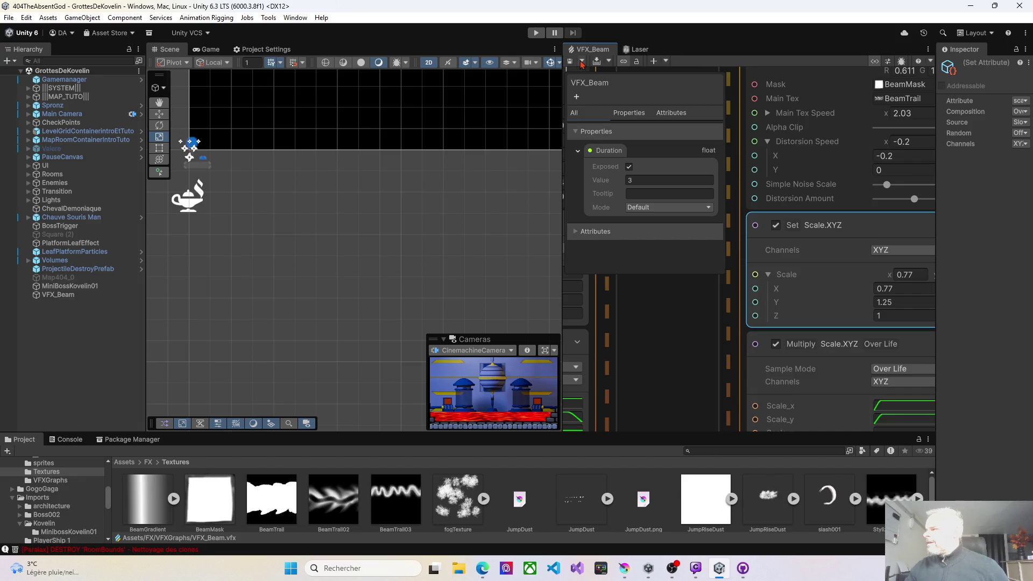
- Save and recompile VFX_Beam.vfx so the fiery beam with blue streaks replays
{"action": "left_click", "coordinate": [582, 61]}
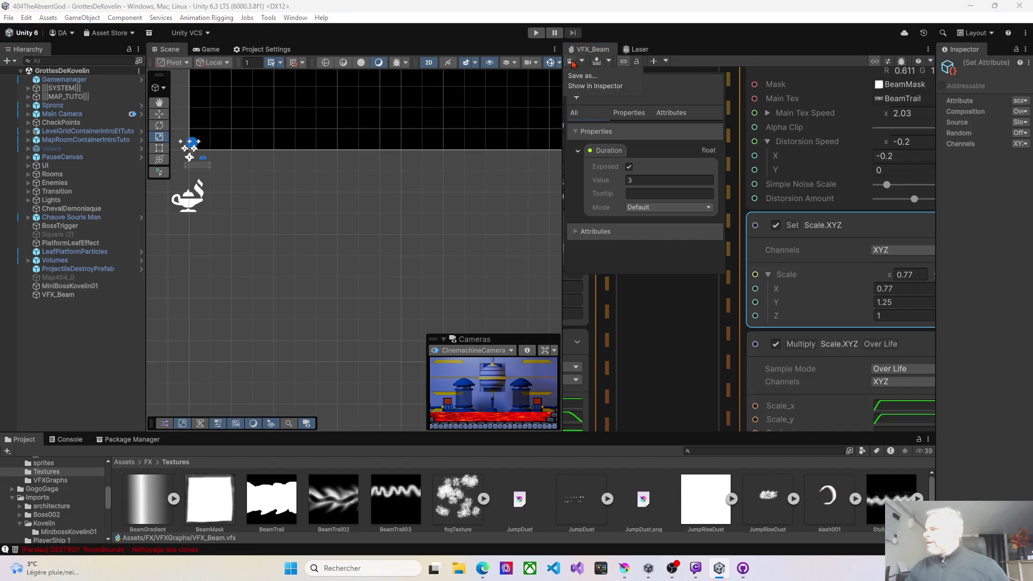
{"action": "left_click", "coordinate": [572, 63]}
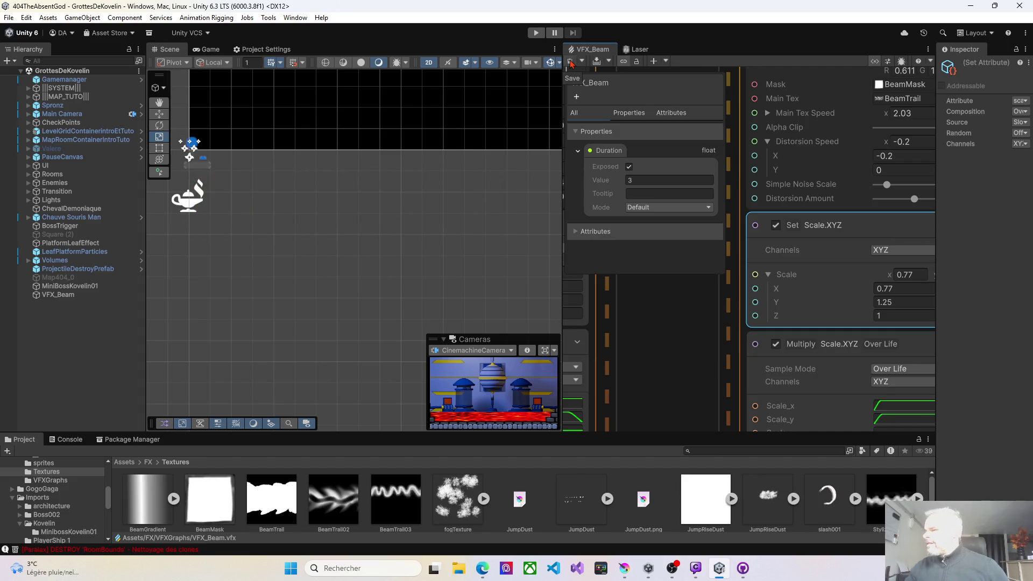
{"action": "left_click", "coordinate": [570, 61]}
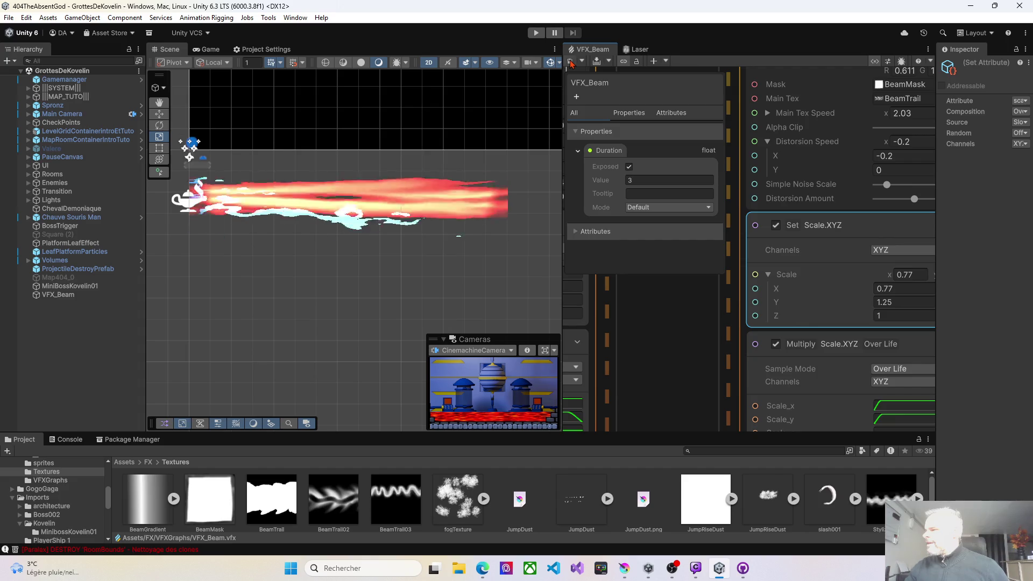
{"action": "left_click", "coordinate": [572, 63]}
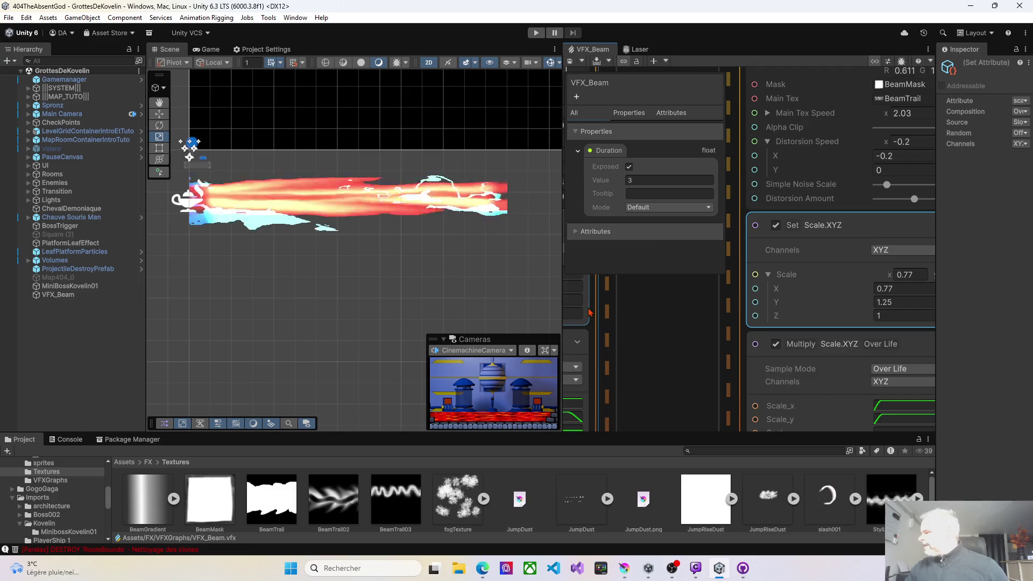
{"action": "scroll", "coordinate": [650, 330], "scroll_direction": "right", "scroll_amount": 3}
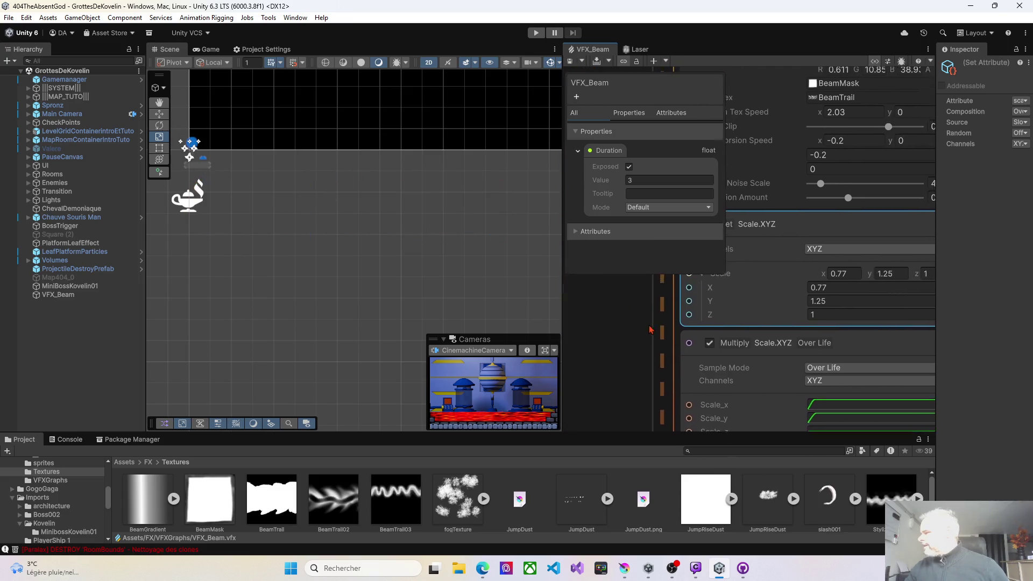
- Try Main Tex Speed X values such as -2.37, saving to preview the beam
{"action": "scroll", "coordinate": [650, 329], "scroll_direction": "up", "scroll_amount": 3}
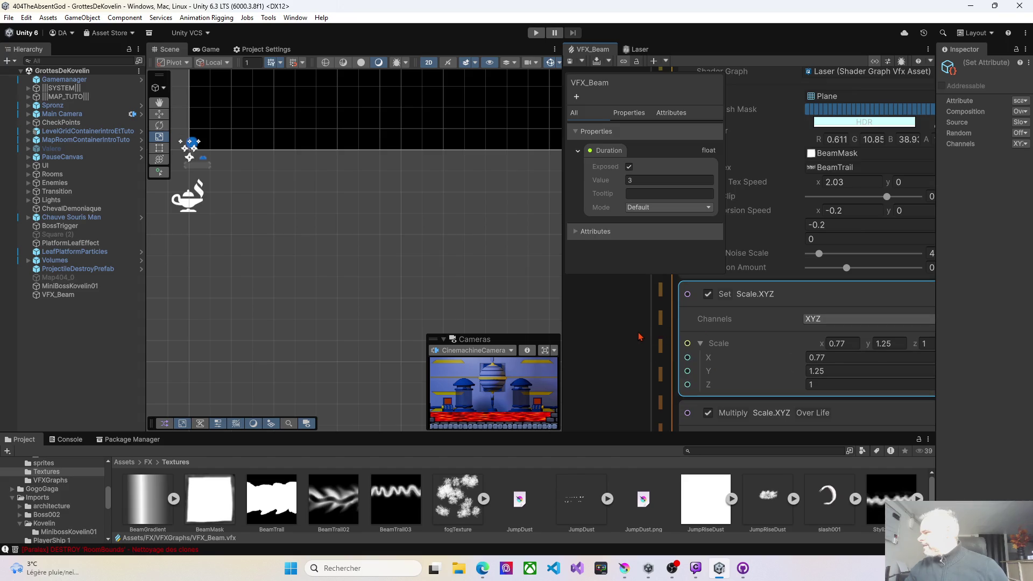
{"action": "scroll", "coordinate": [646, 355], "scroll_direction": "up", "scroll_amount": 3}
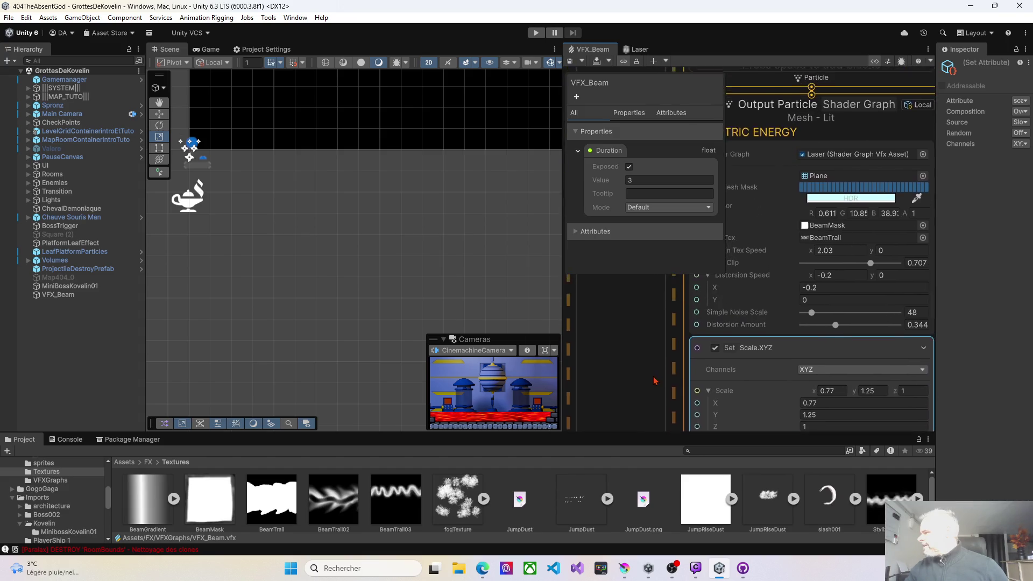
{"action": "scroll", "coordinate": [655, 381], "scroll_direction": "up", "scroll_amount": 3}
{"action": "left_click", "coordinate": [778, 302]}
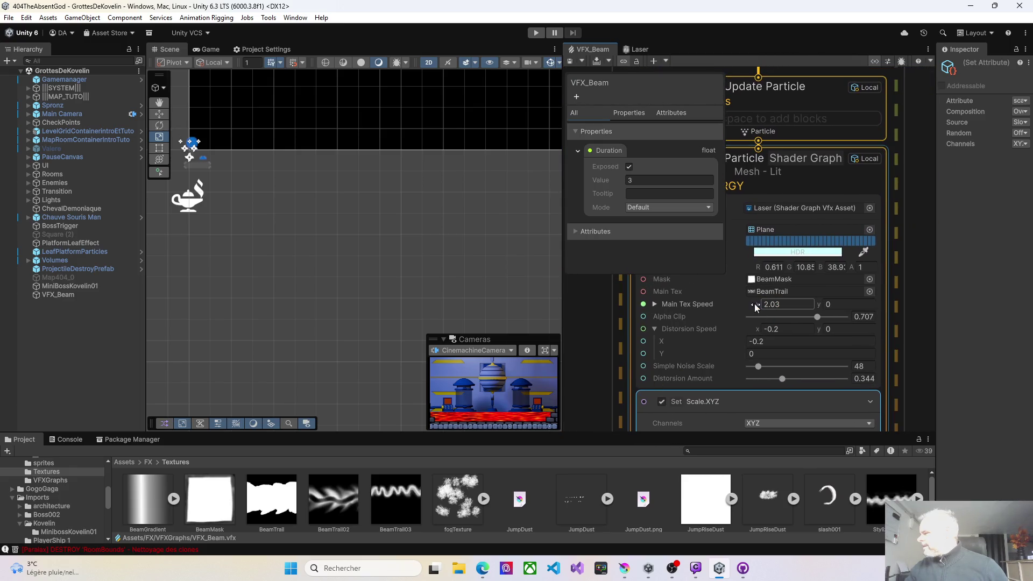
{"action": "left_click_drag", "start_coordinate": [755, 307], "coordinate": [757, 308]}
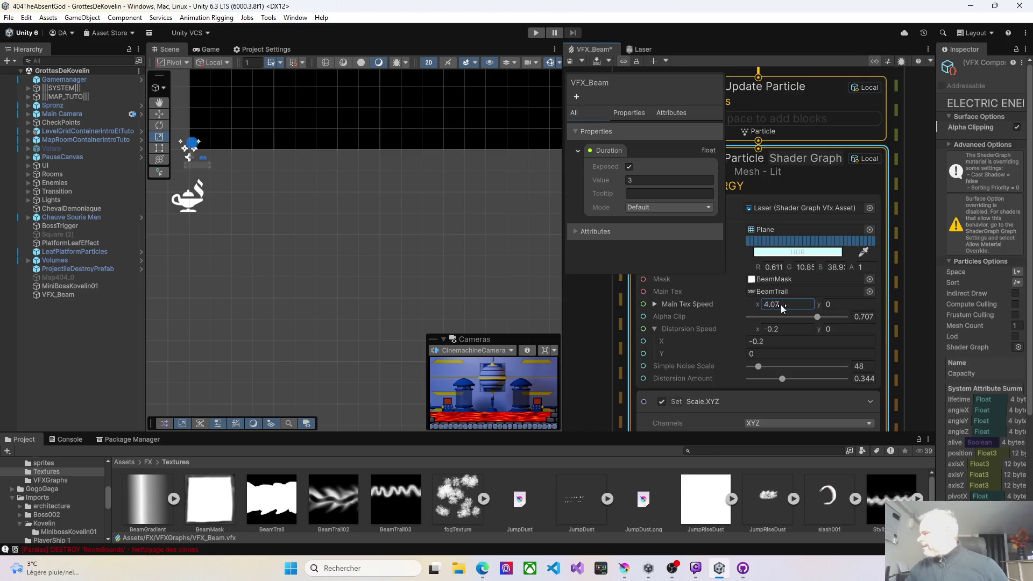
{"action": "left_click", "coordinate": [573, 65]}
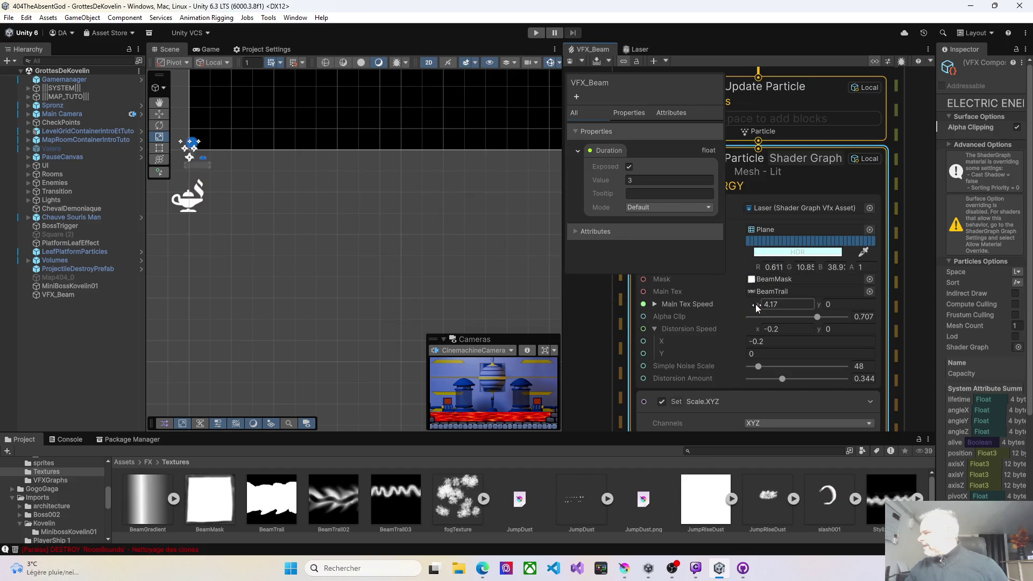
{"action": "left_click_drag", "start_coordinate": [704, 305], "coordinate": [702, 305]}
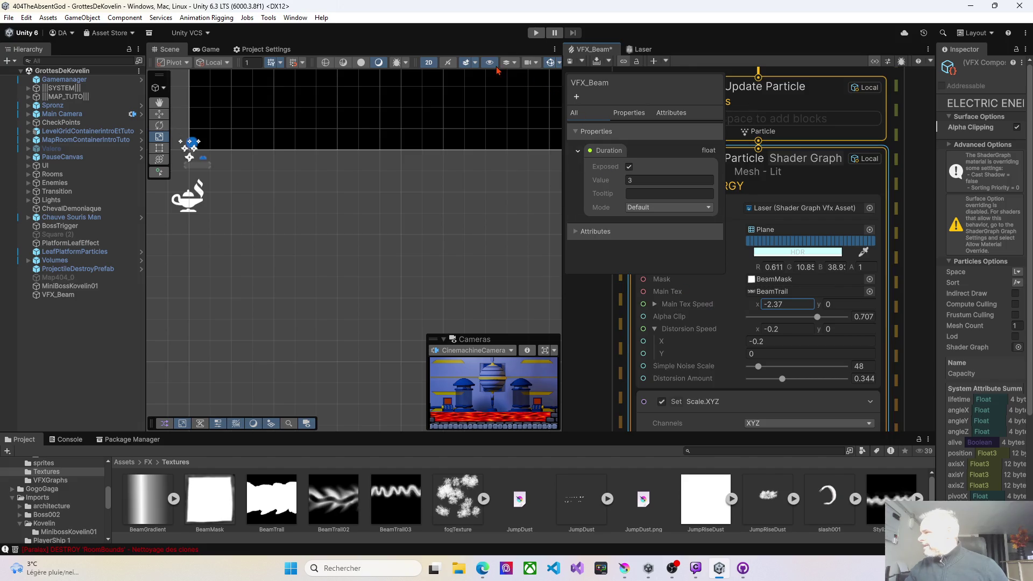
{"action": "left_click", "coordinate": [569, 63]}
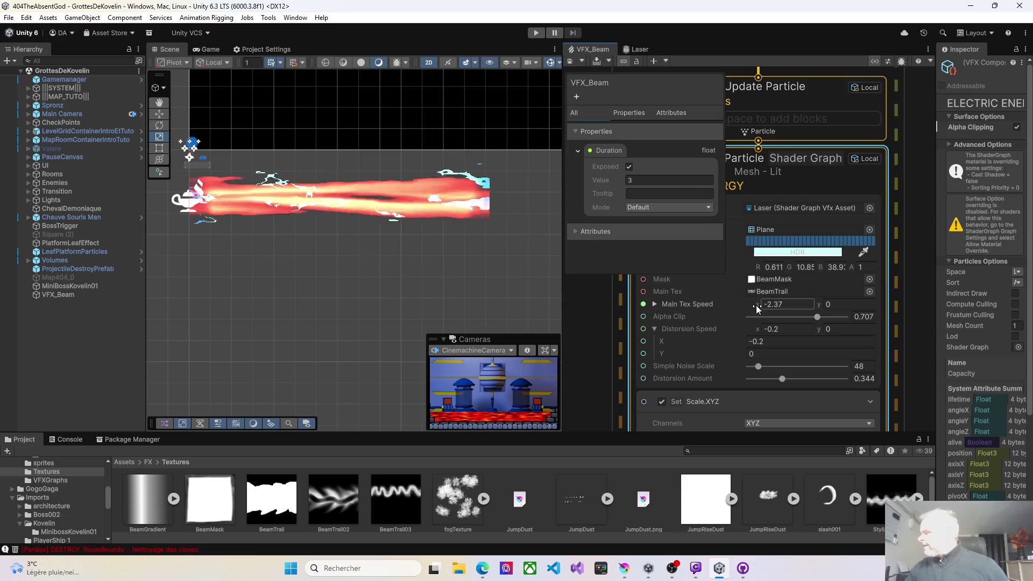
- Set Main Tex Speed X to 1.6 and Distorsion Speed X to 4.77, saving each change
{"action": "left_click_drag", "start_coordinate": [755, 330], "coordinate": [741, 330]}
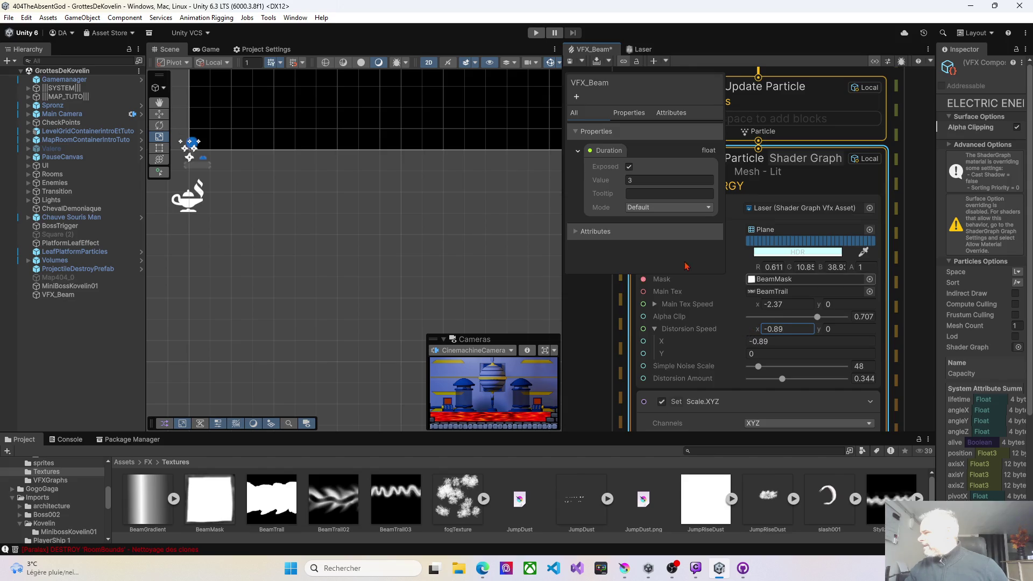
{"action": "left_click", "coordinate": [571, 62]}
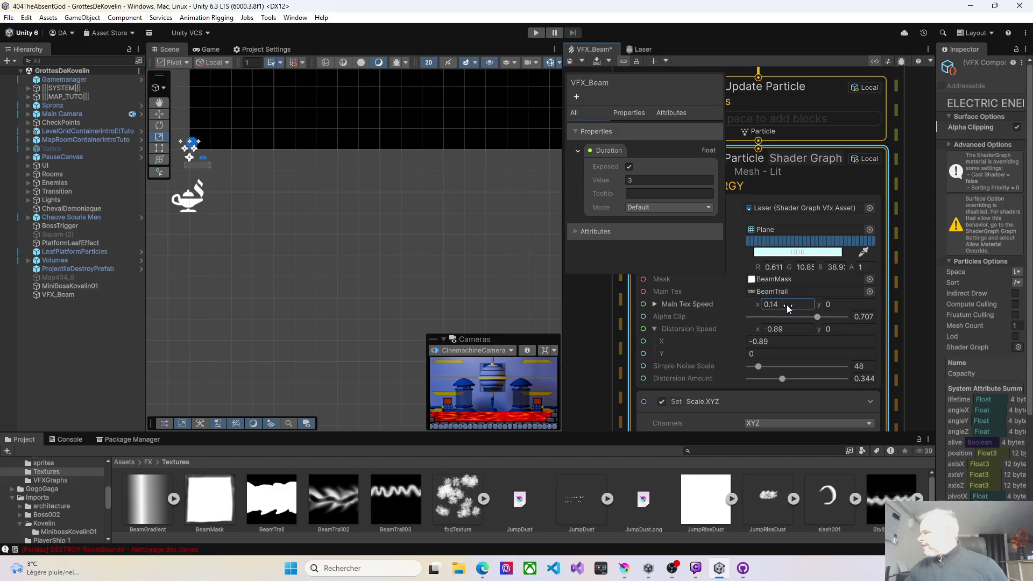
{"action": "type", "text": "1.6"}
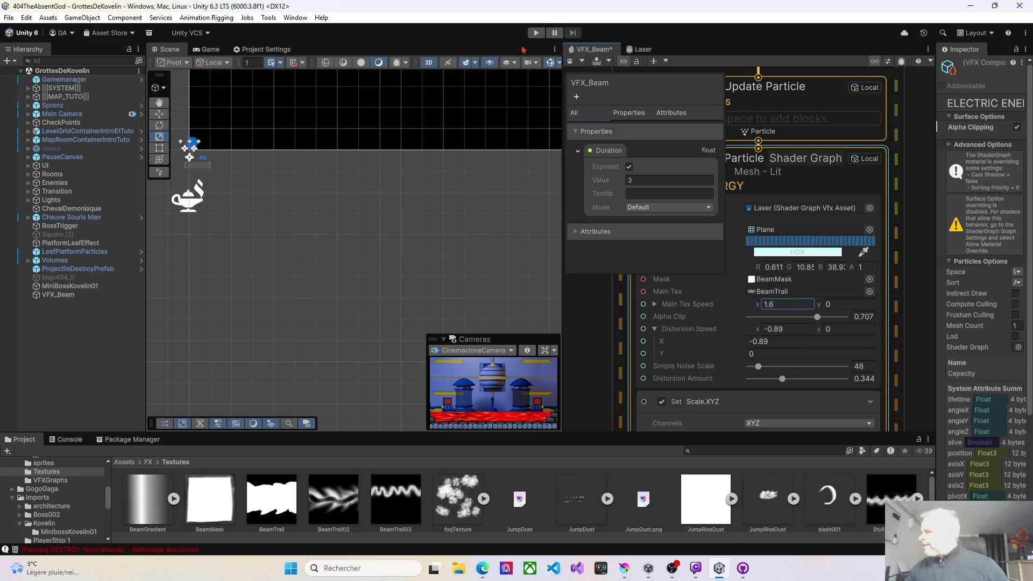
{"action": "left_click", "coordinate": [571, 62]}
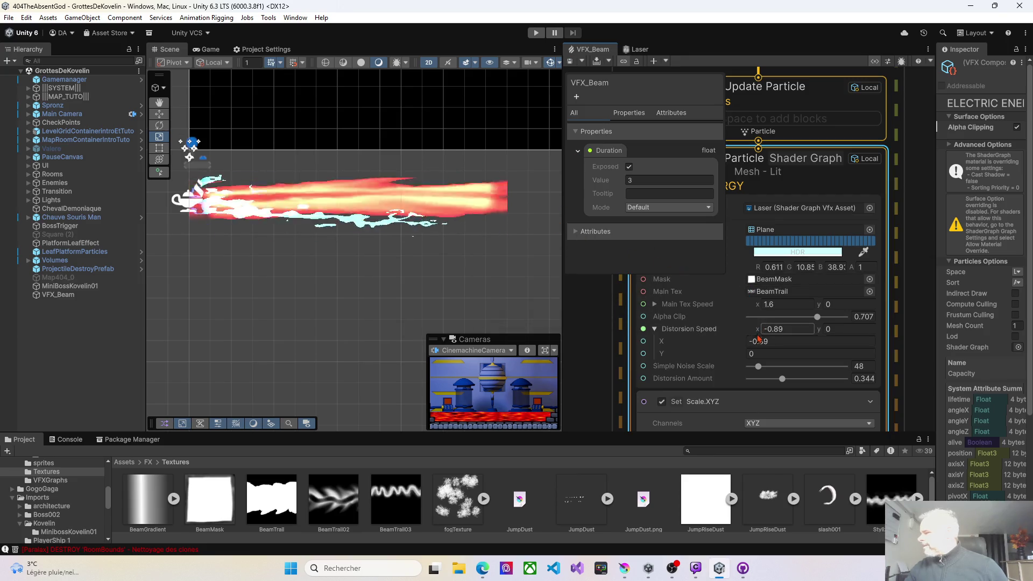
{"action": "left_click_drag", "start_coordinate": [756, 330], "coordinate": [816, 331]}
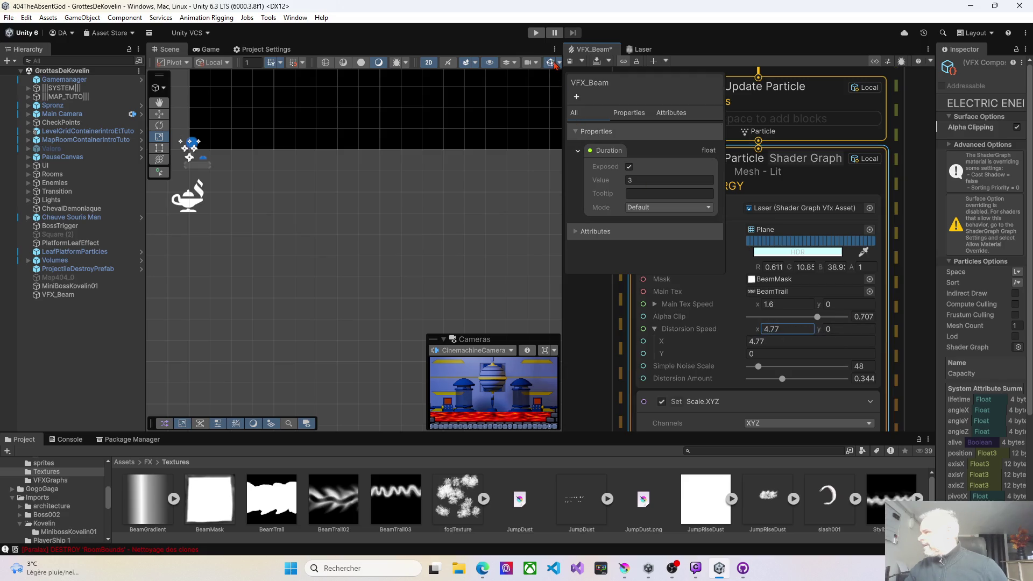
{"action": "left_click", "coordinate": [570, 64]}
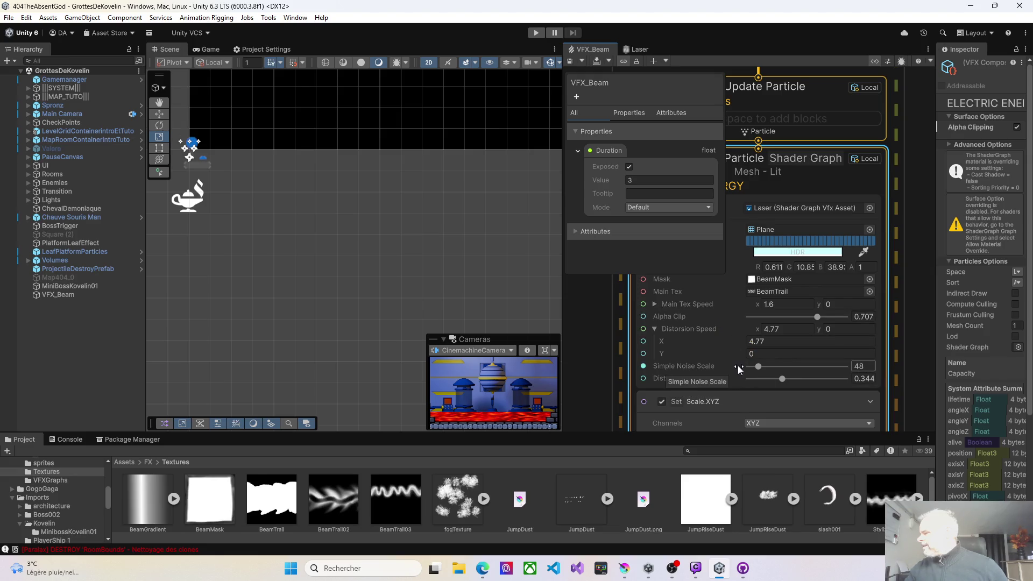
- Drag Simple Noise Scale down from 289 to 33, saving between tries to preview
{"action": "left_click", "coordinate": [759, 369]}
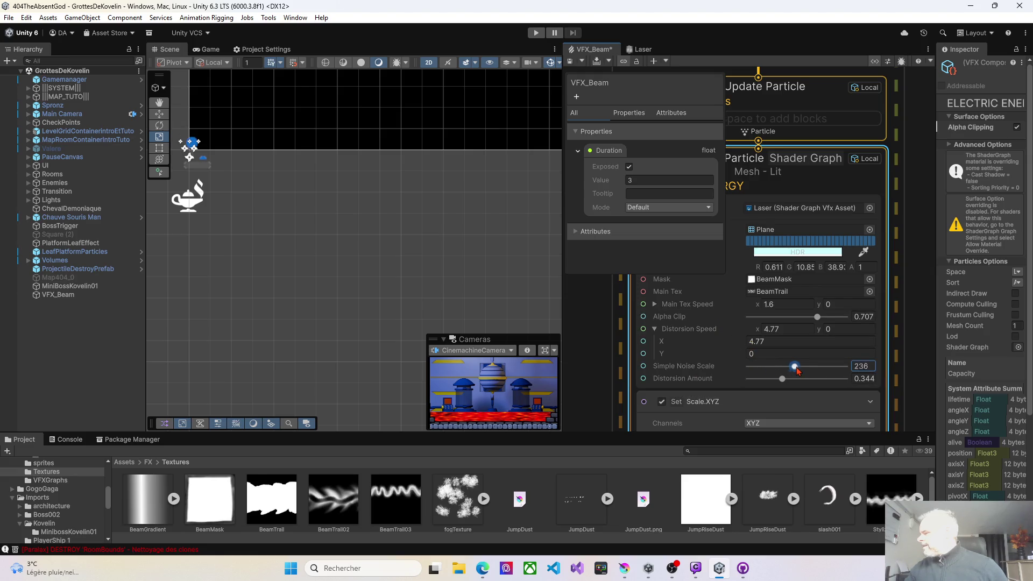
{"action": "left_click", "coordinate": [571, 63]}
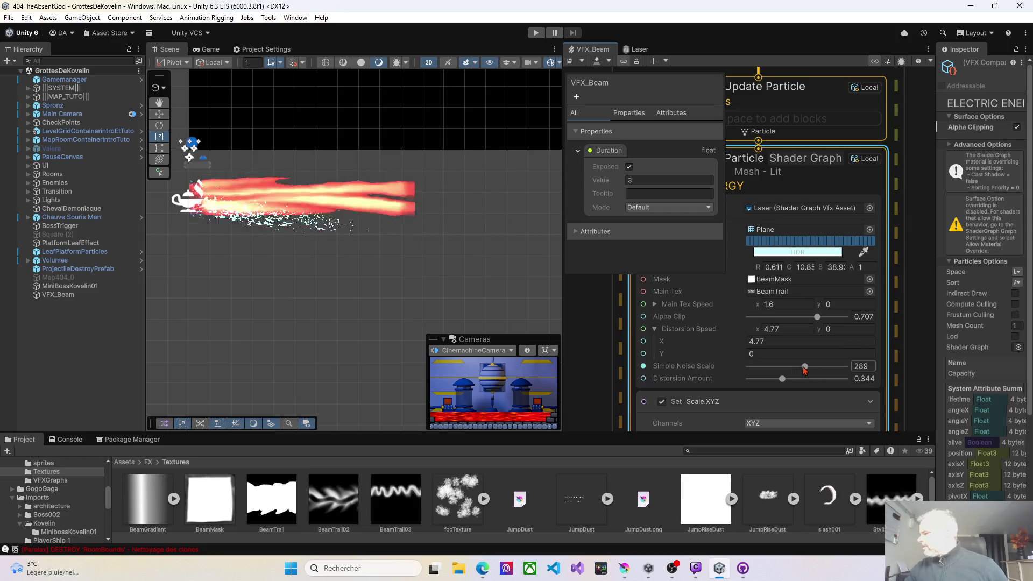
{"action": "left_click_drag", "start_coordinate": [805, 366], "coordinate": [781, 367]}
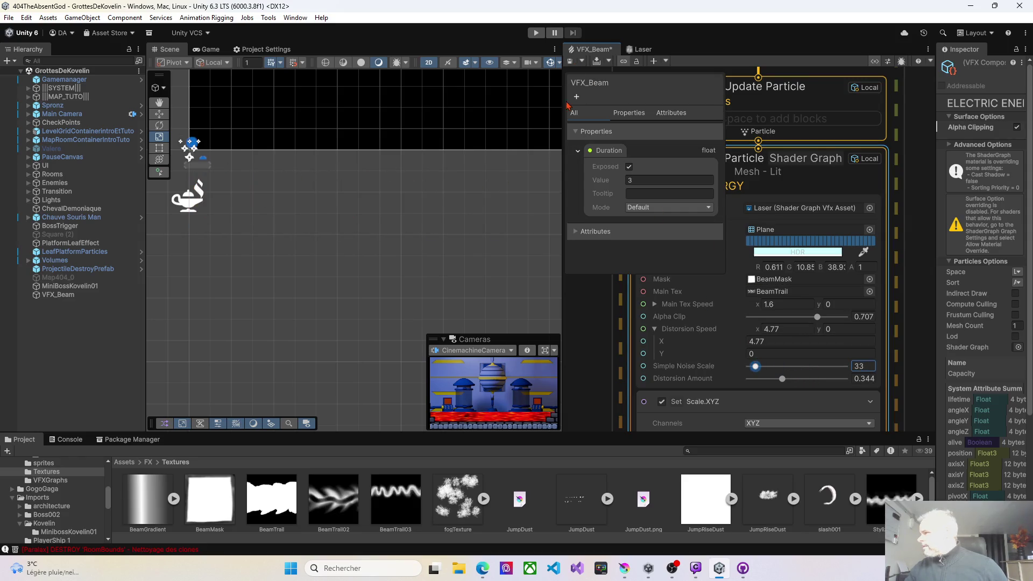
{"action": "left_click", "coordinate": [569, 62]}
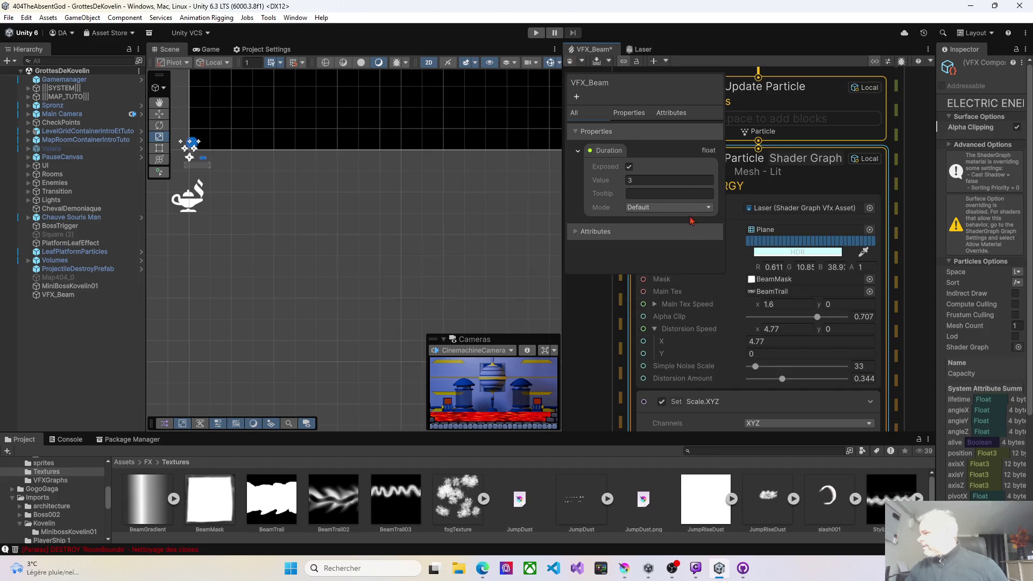
{"action": "left_click", "coordinate": [755, 368]}
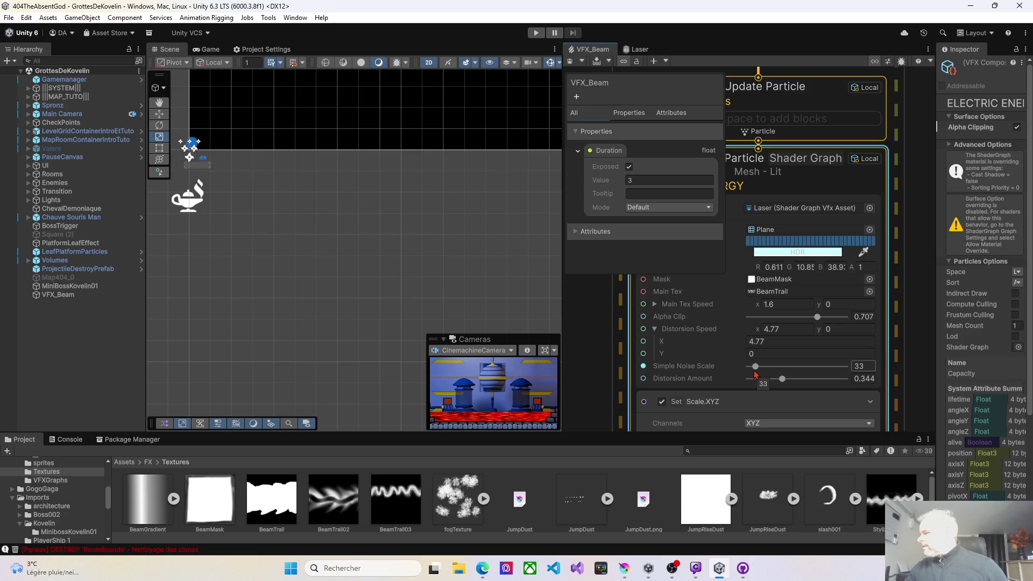
{"action": "scroll", "coordinate": [721, 388], "scroll_direction": "down", "scroll_amount": 1}
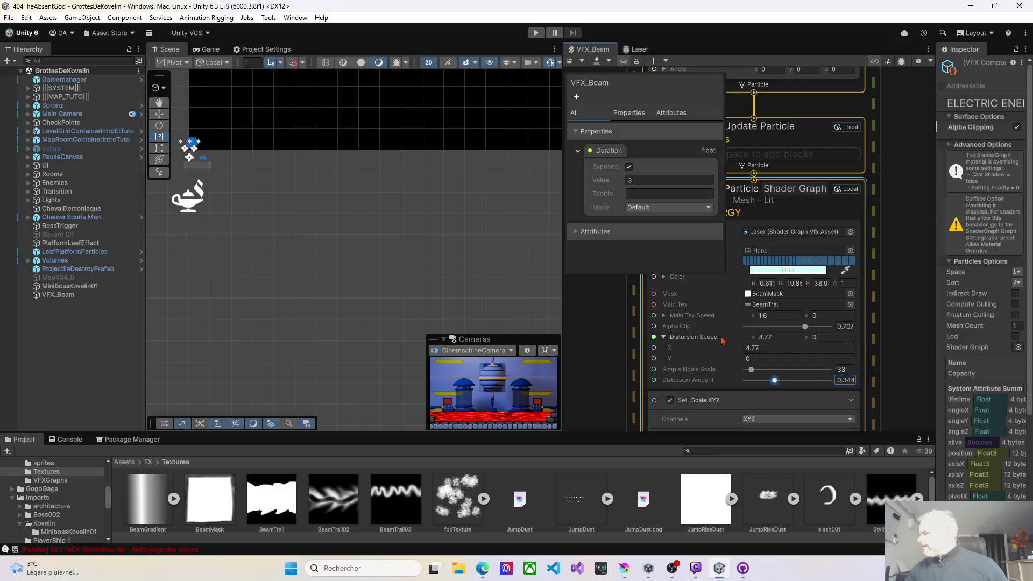
- Scrub Set Scale.XYZ X from 0.77 down to 0.59, saving between adjustments to preview
{"action": "left_click_drag", "start_coordinate": [614, 355], "coordinate": [607, 266]}
{"action": "left_click", "coordinate": [744, 364]}
{"action": "left_click_drag", "start_coordinate": [734, 363], "coordinate": [733, 364]}
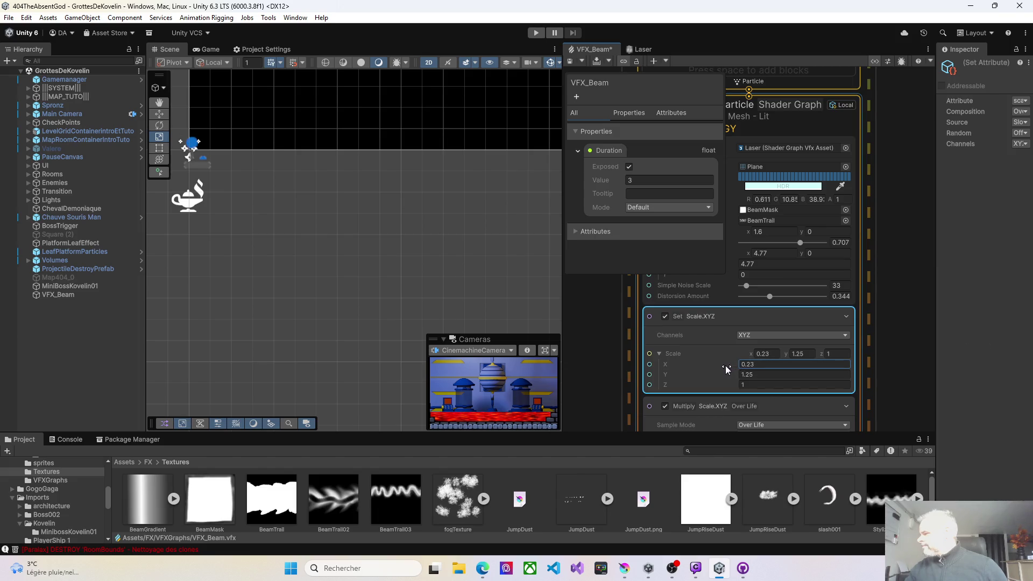
{"action": "left_click", "coordinate": [571, 62]}
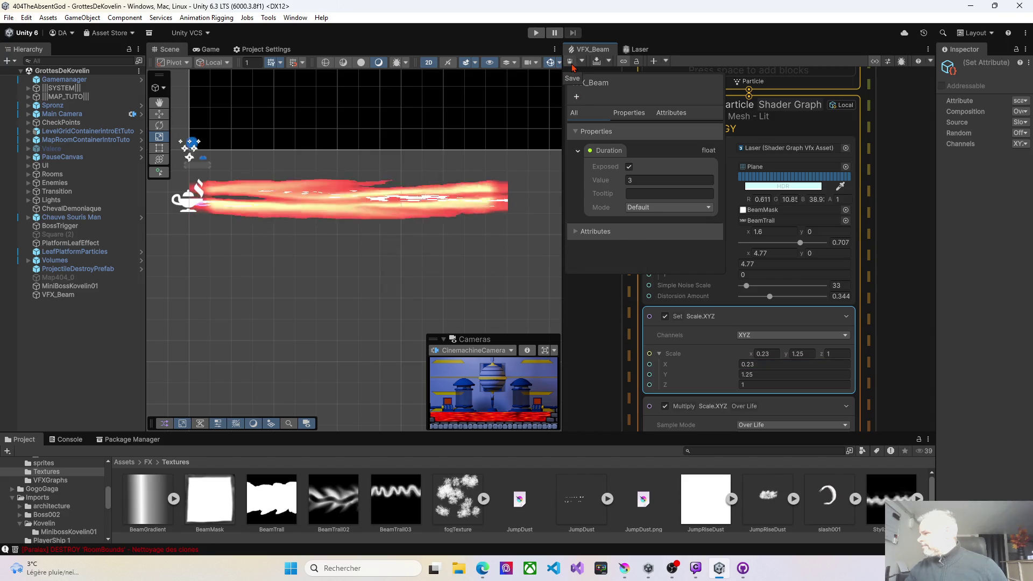
{"action": "left_click_drag", "start_coordinate": [730, 364], "coordinate": [742, 364]}
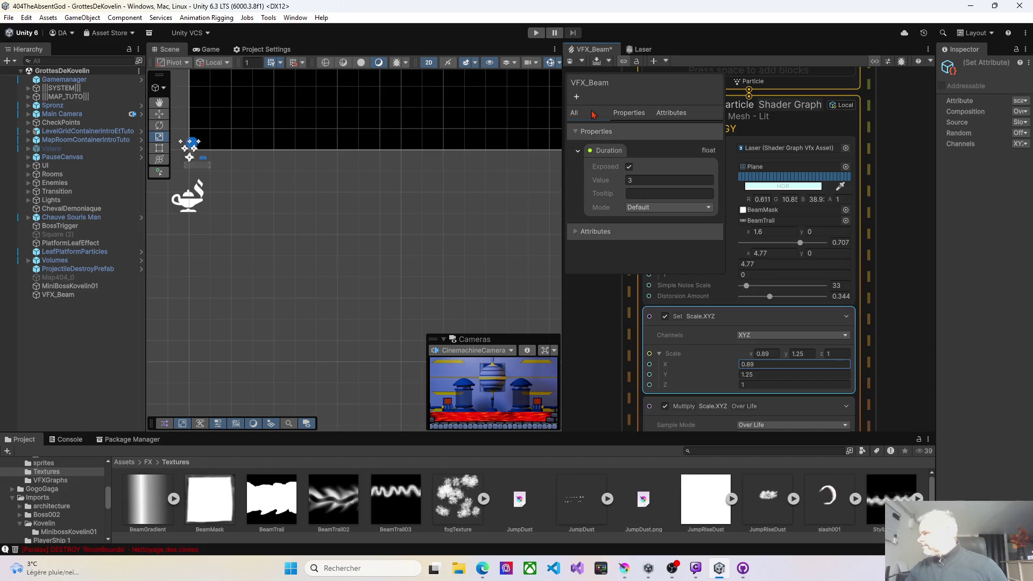
{"action": "left_click", "coordinate": [570, 62]}
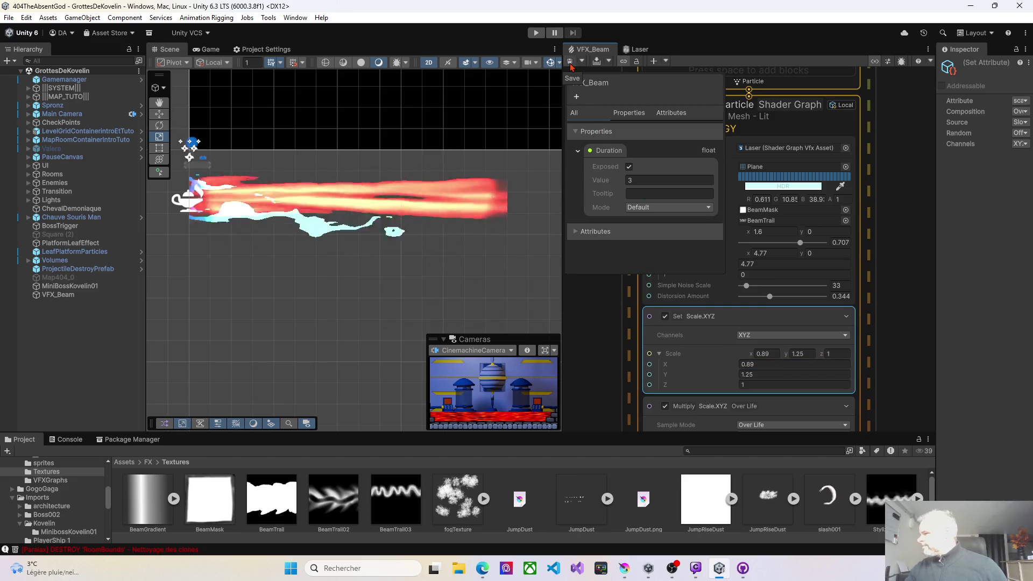
{"action": "left_click_drag", "start_coordinate": [734, 363], "coordinate": [729, 366]}
{"action": "left_click", "coordinate": [570, 62]}
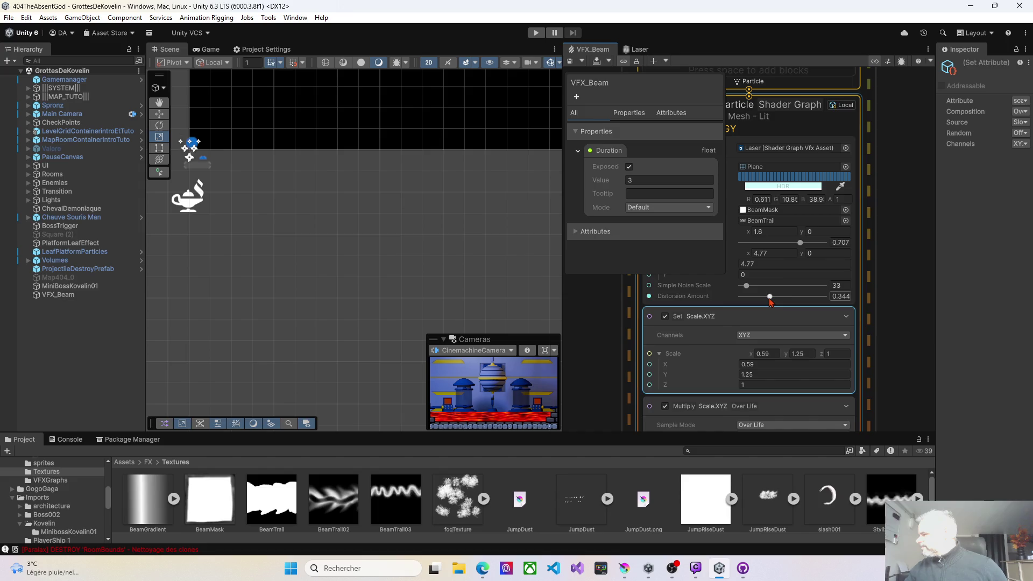
- Push Distortion Amount to about 0.7, then back down to 0.391, saving to preview each value
{"action": "left_click_drag", "start_coordinate": [769, 297], "coordinate": [799, 297]}
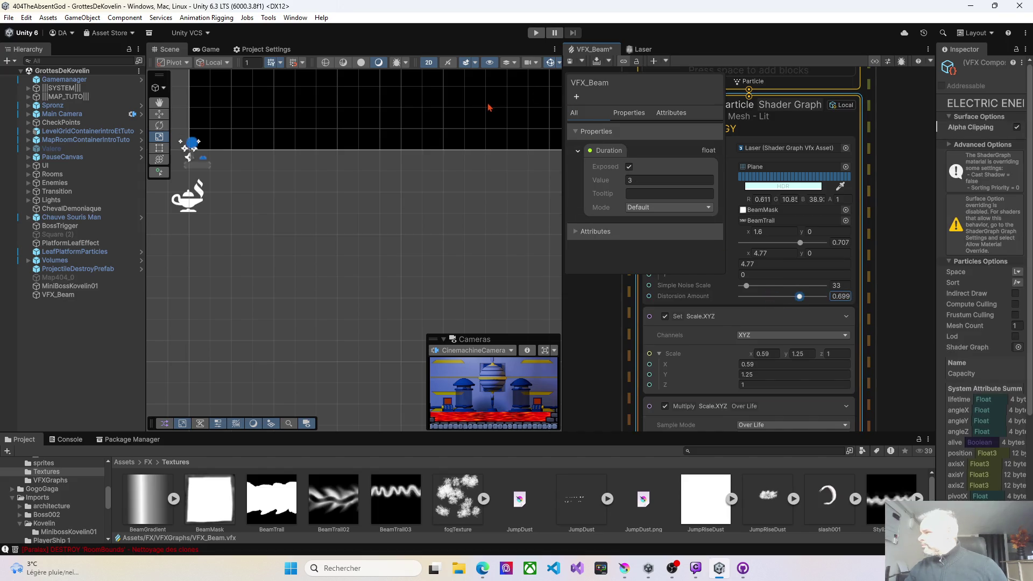
{"action": "left_click", "coordinate": [572, 62]}
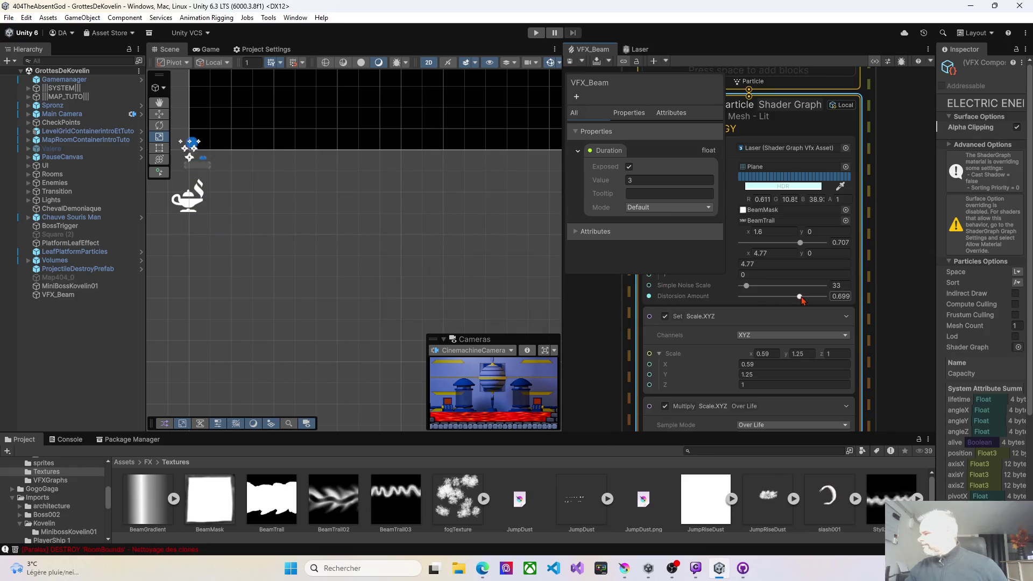
{"action": "left_click_drag", "start_coordinate": [801, 298], "coordinate": [799, 298]}
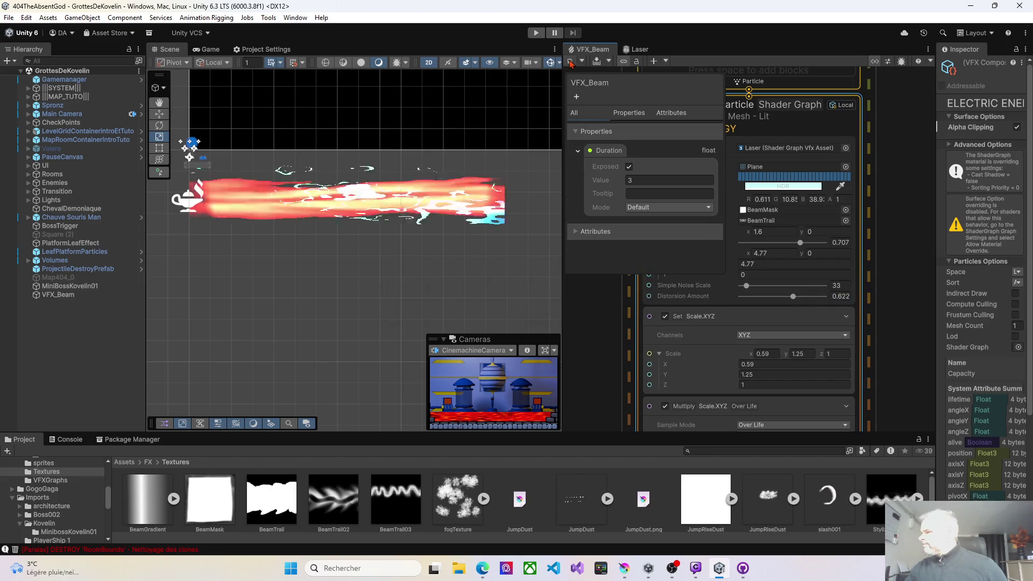
{"action": "left_click_drag", "start_coordinate": [793, 297], "coordinate": [780, 297]}
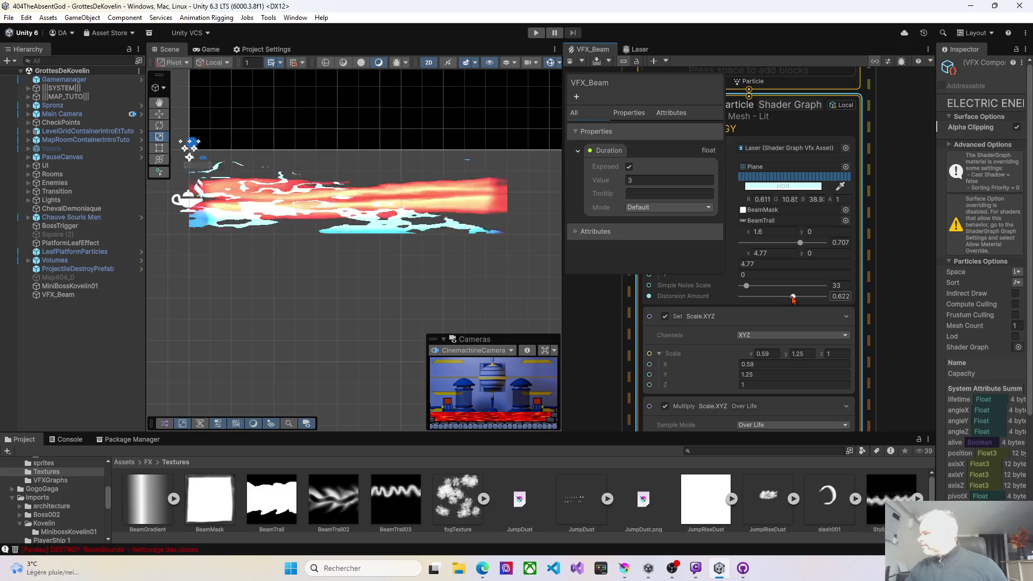
{"action": "left_click", "coordinate": [572, 65]}
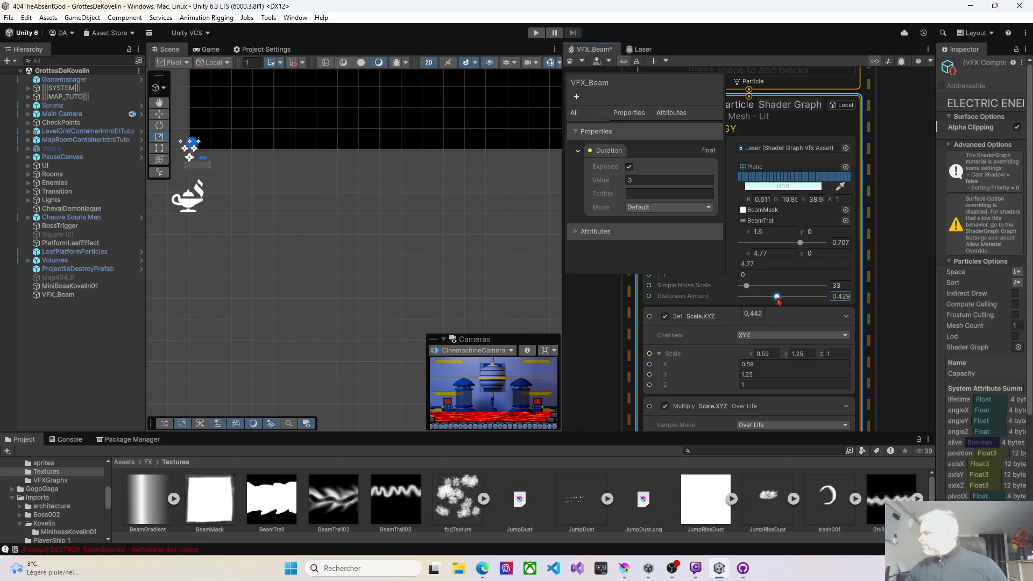
{"action": "left_click", "coordinate": [571, 63]}
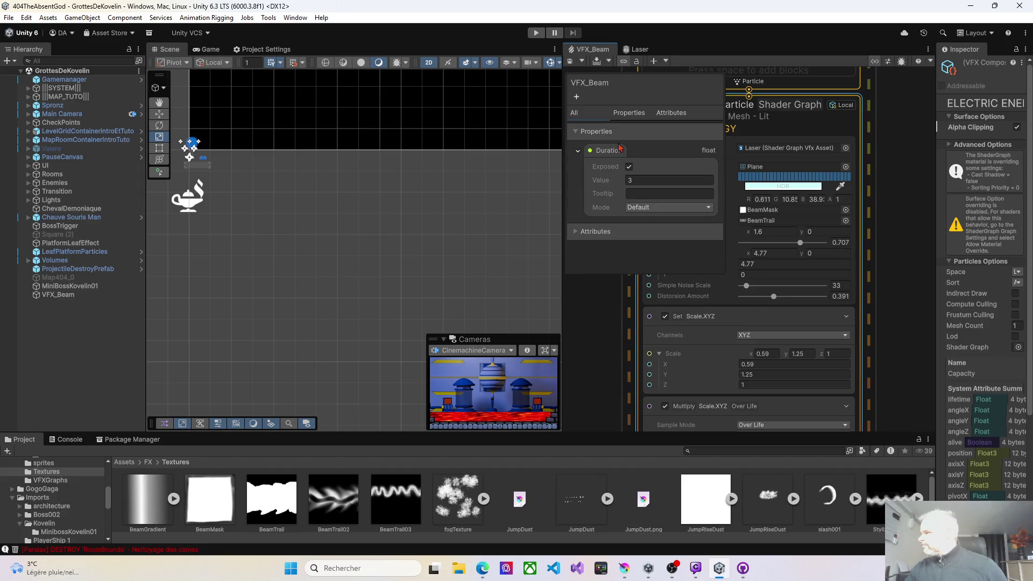
{"action": "left_click", "coordinate": [726, 139]}
{"action": "mouse_move", "coordinate": [608, 331]}
{"action": "left_mouse_down"}
{"action": "mouse_move", "coordinate": [700, 327]}
{"action": "mouse_move", "coordinate": [686, 316]}
{"action": "left_mouse_up"}
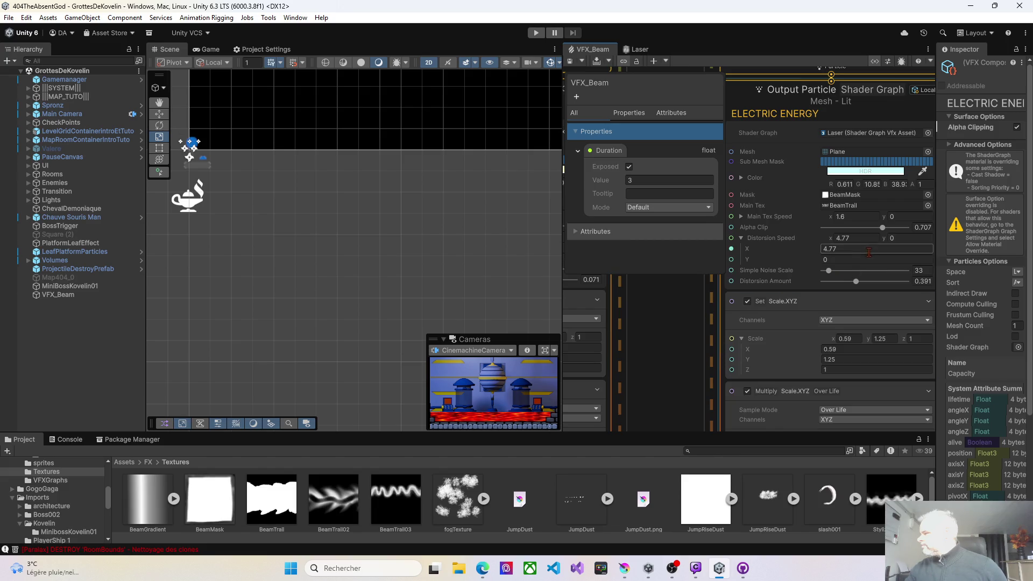
- Test higher, lower and near-zero Alpha Clip values, saving the graph to preview each
{"action": "left_click_drag", "start_coordinate": [883, 228], "coordinate": [889, 229]}
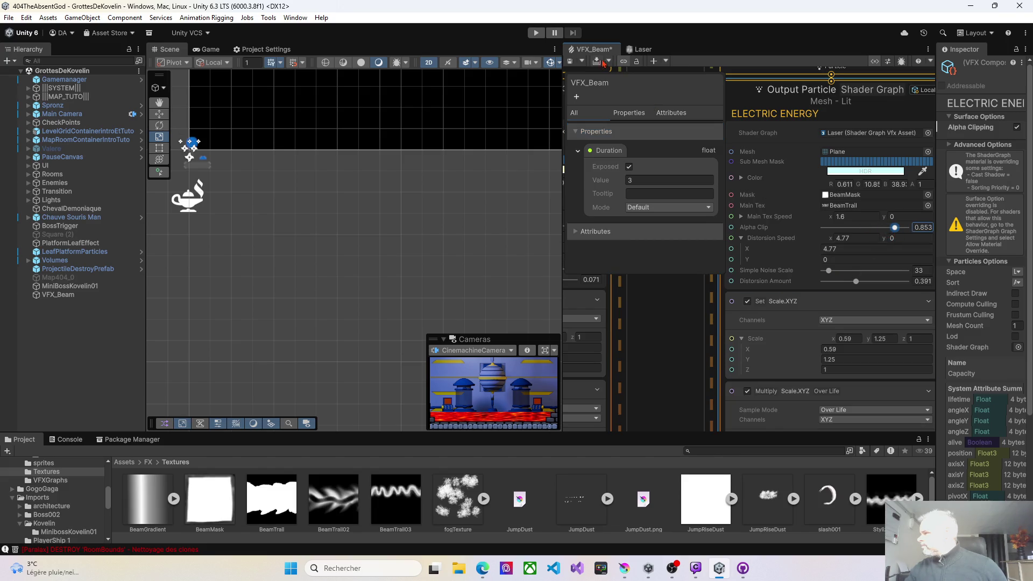
{"action": "left_click", "coordinate": [570, 63]}
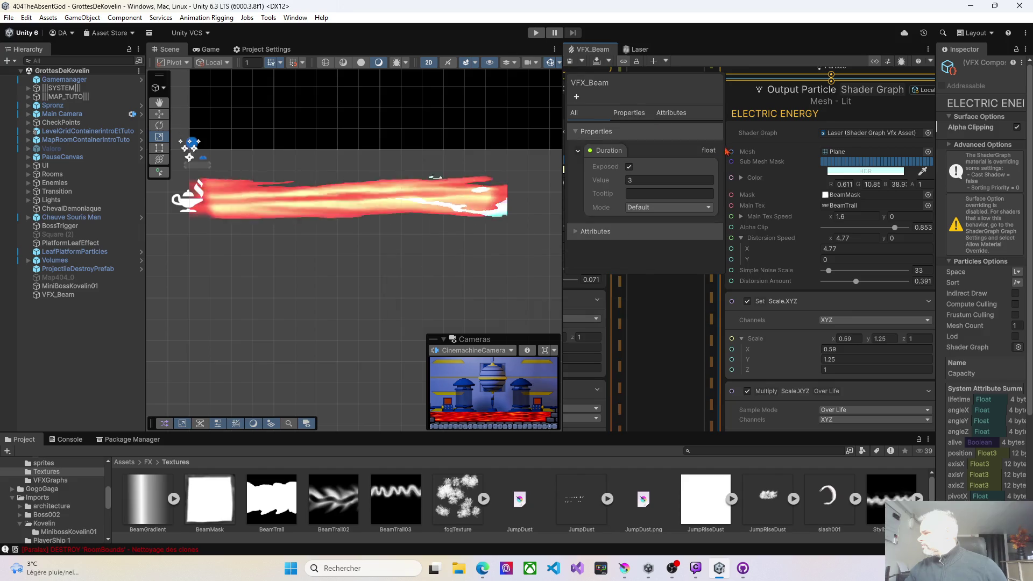
{"action": "left_click_drag", "start_coordinate": [894, 228], "coordinate": [822, 226]}
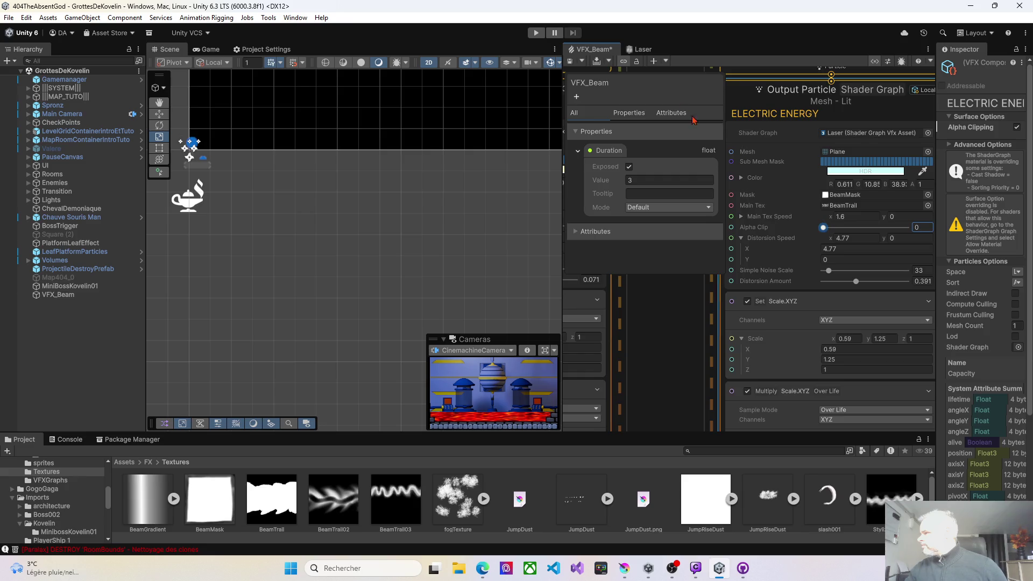
{"action": "left_click", "coordinate": [570, 63]}
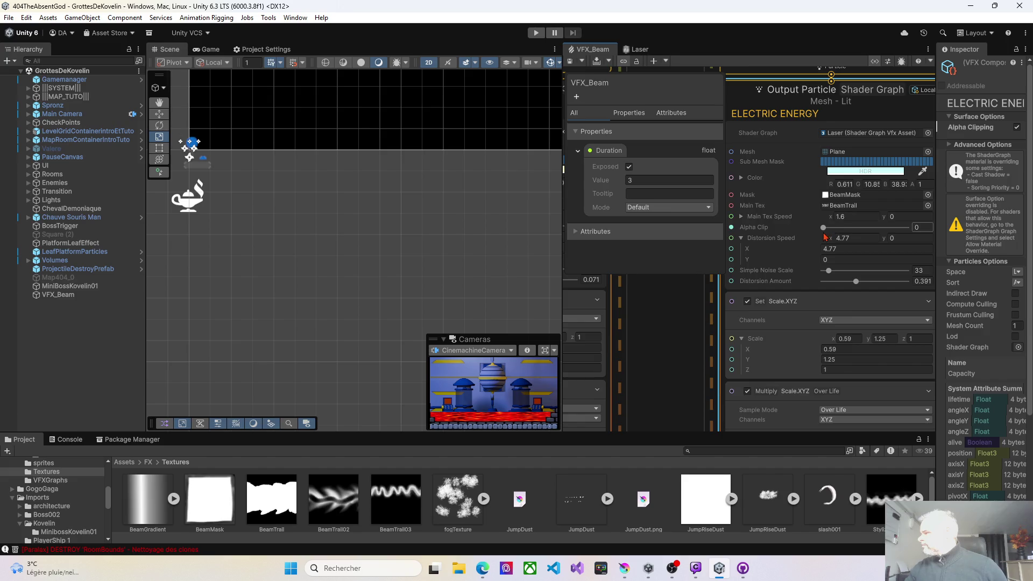
{"action": "left_click_drag", "start_coordinate": [824, 229], "coordinate": [831, 228]}
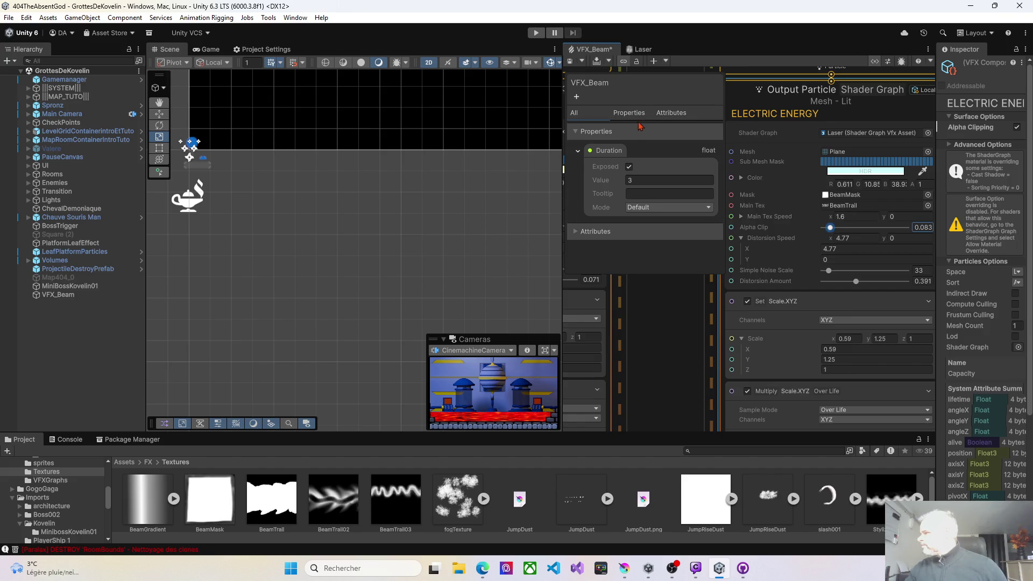
{"action": "key", "text": "ctrl+s"}
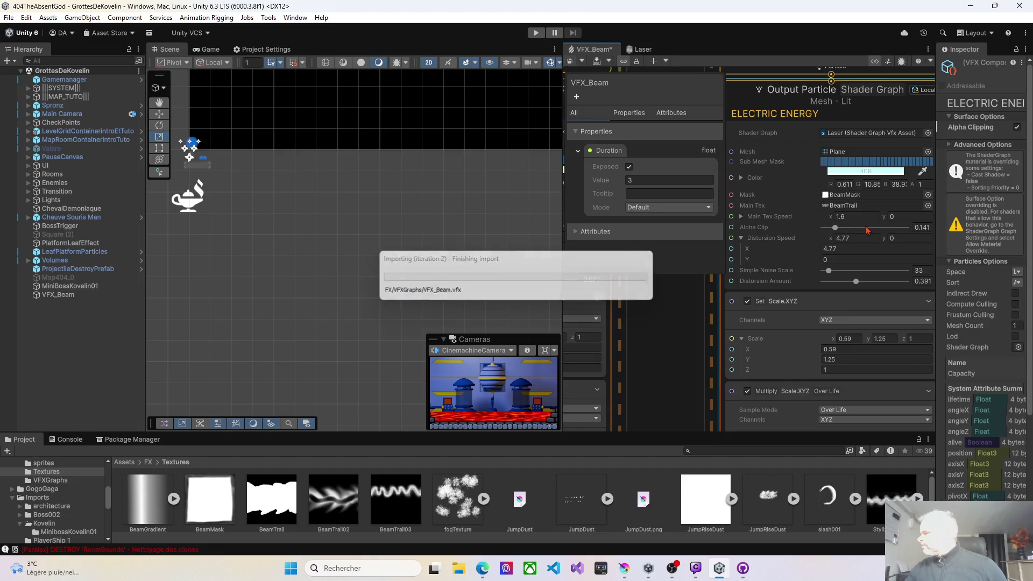
- Try Alpha Clip at 1, then settle it at 0.814 and save the VFX_Beam graph
{"action": "left_click", "coordinate": [836, 228]}
{"action": "left_click_drag", "start_coordinate": [836, 228], "coordinate": [912, 228]}
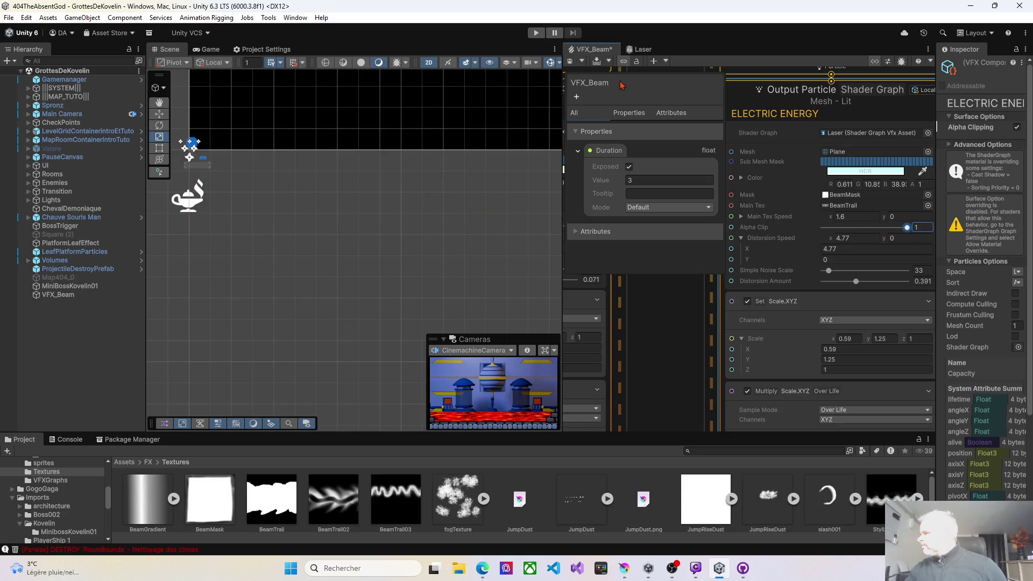
{"action": "left_click", "coordinate": [569, 62]}
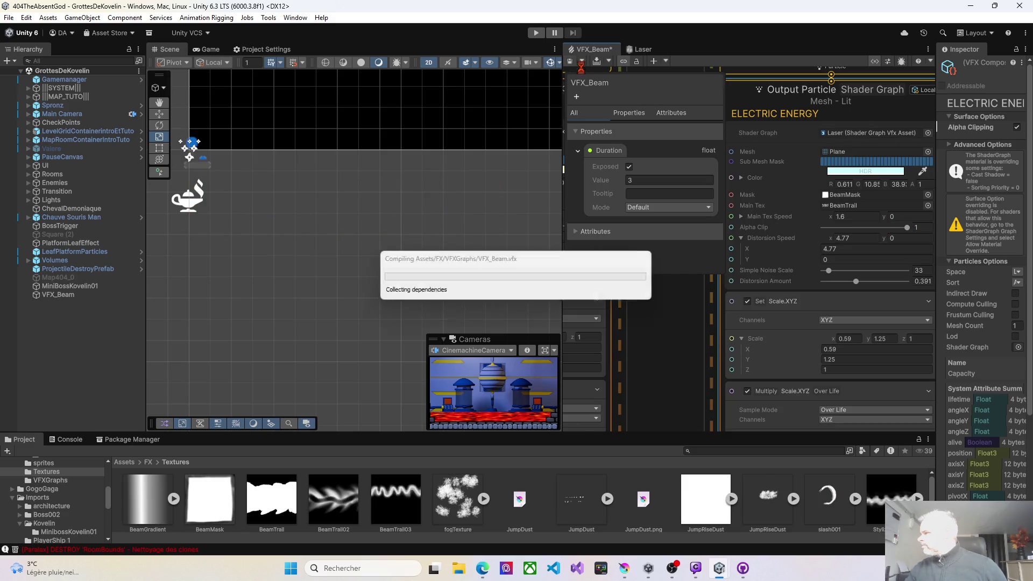
{"action": "left_click", "coordinate": [904, 229]}
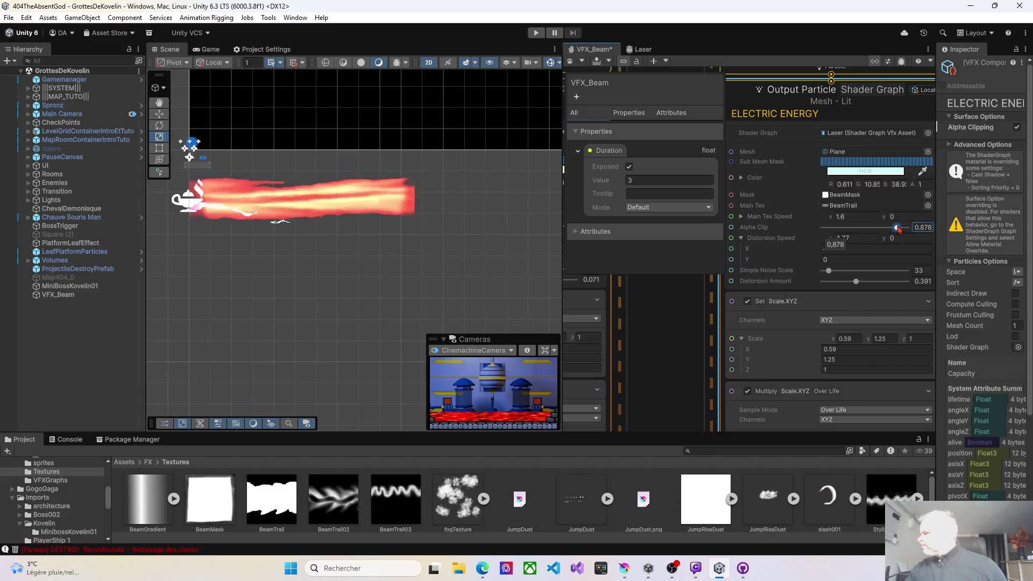
{"action": "left_click", "coordinate": [571, 63]}
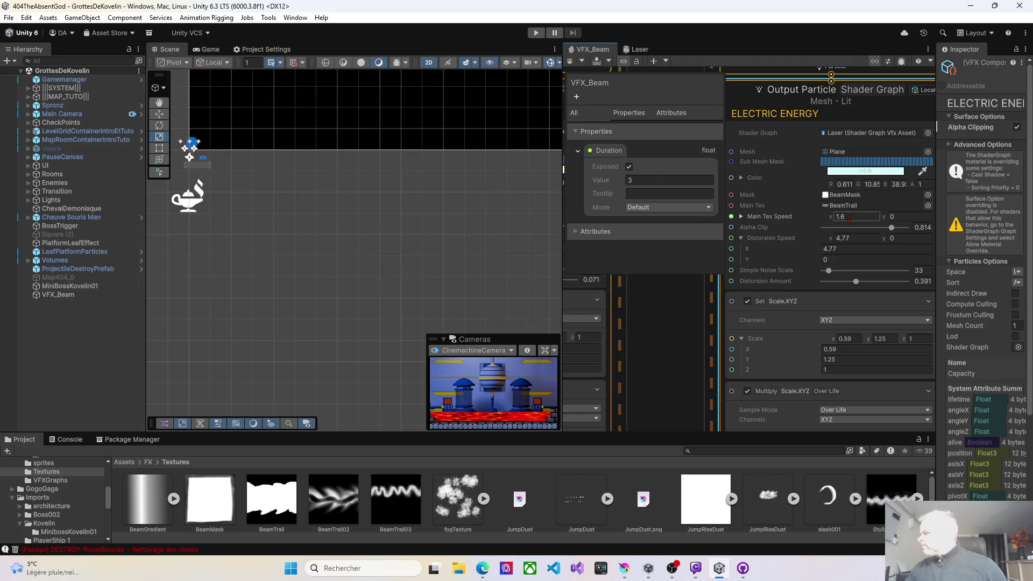
- Edit Main Tex Speed X and drop Alpha Clip to 0, saving after each change
{"action": "left_click", "coordinate": [829, 217]}
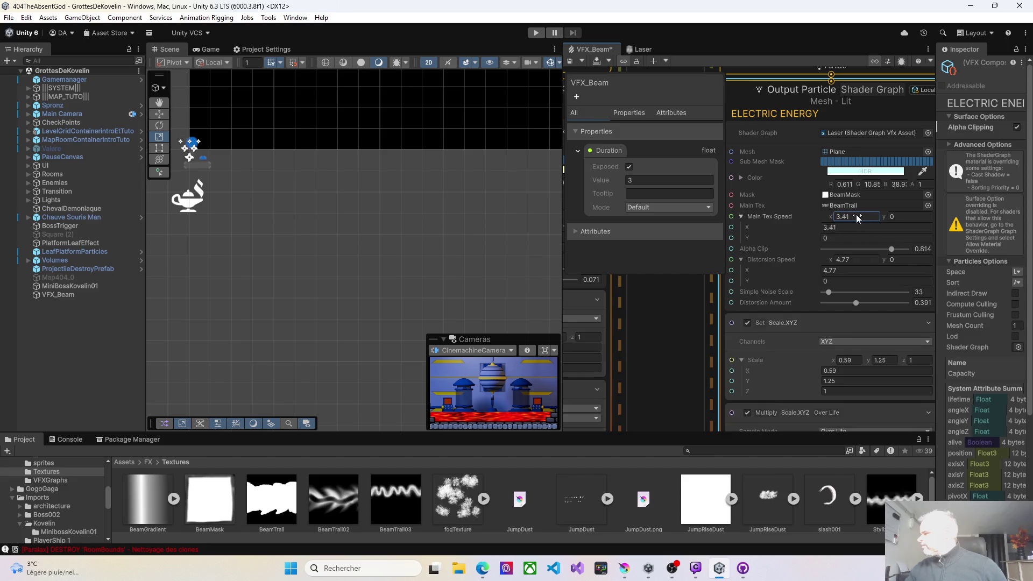
{"action": "left_click", "coordinate": [570, 65]}
{"action": "type", "text": "0"}
{"action": "left_click_drag", "start_coordinate": [892, 249], "coordinate": [808, 247]}
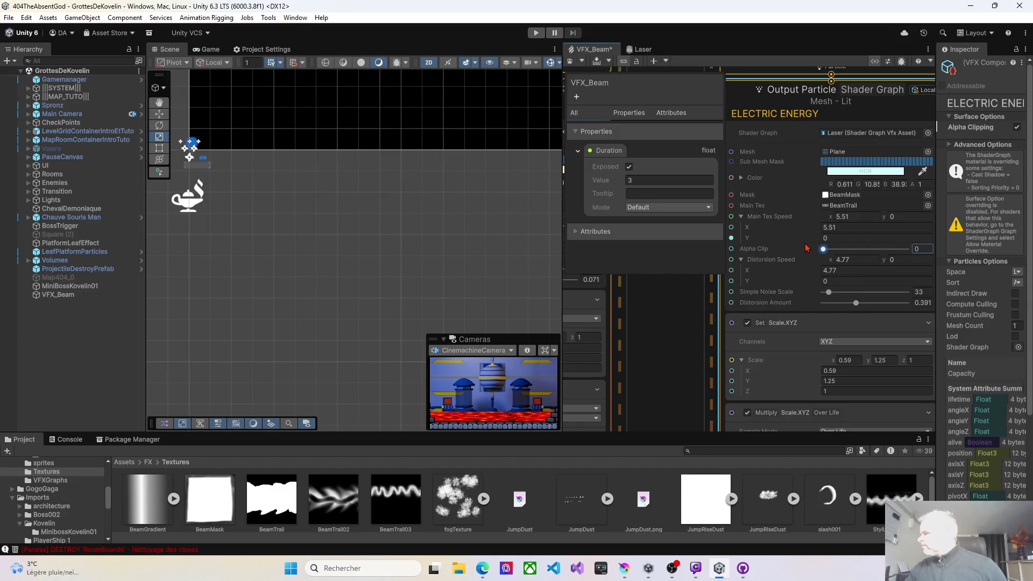
{"action": "left_click", "coordinate": [571, 67]}
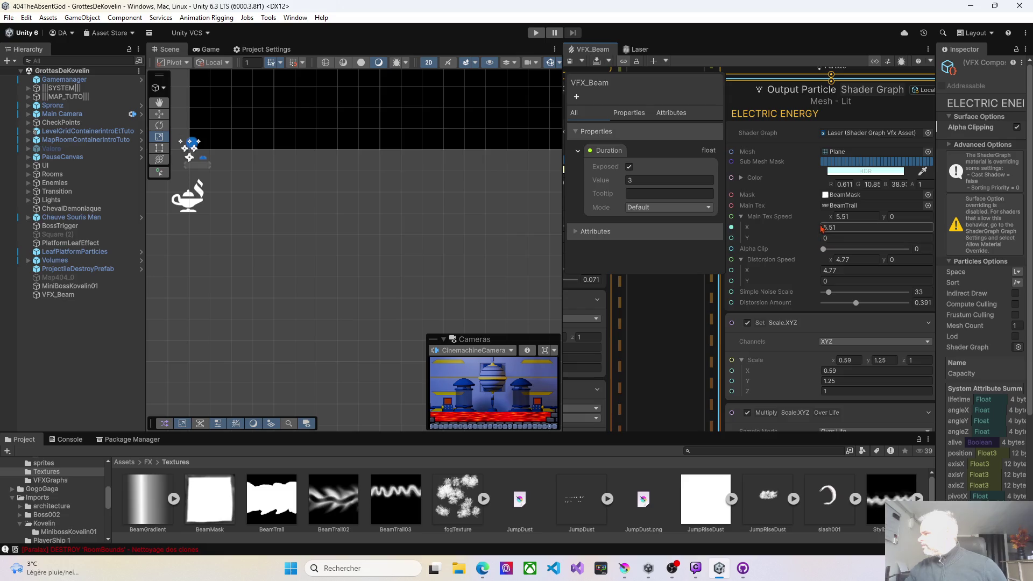
- Preview Main Tex Speed X at -8.09, then set it to 10.84 and save
{"action": "left_click_drag", "start_coordinate": [828, 215], "coordinate": [724, 211]}
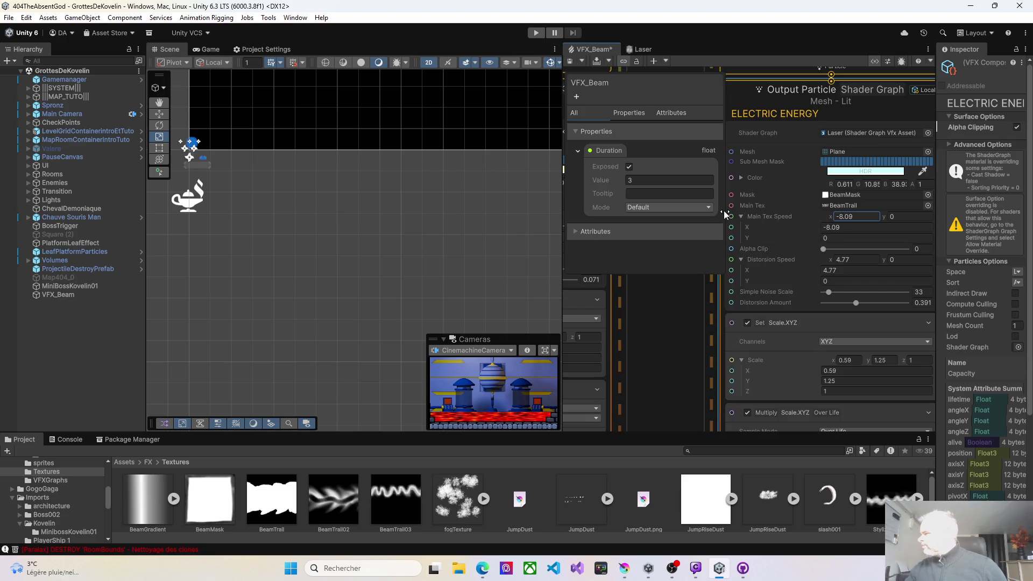
{"action": "left_click", "coordinate": [572, 64]}
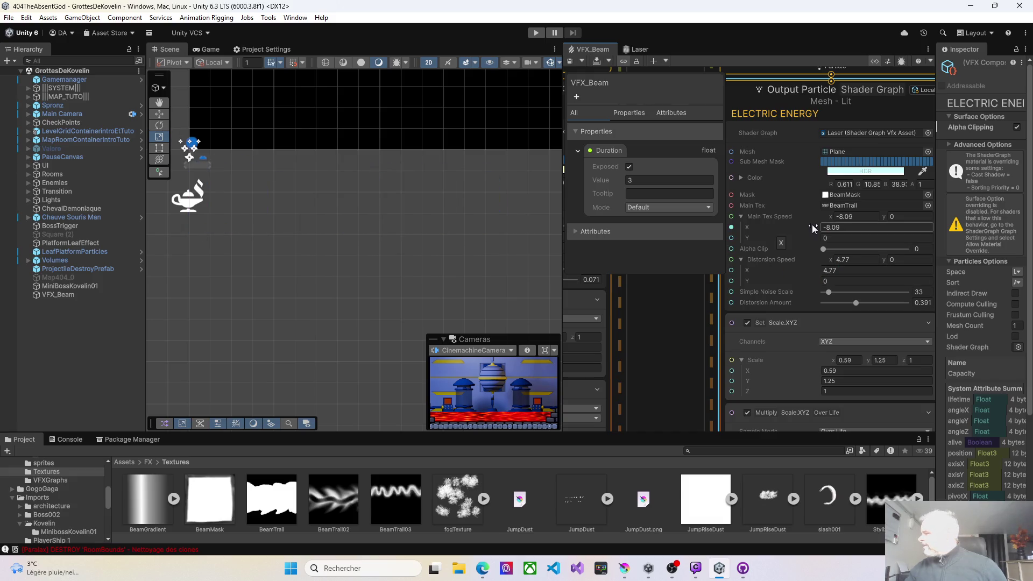
{"action": "left_click", "coordinate": [908, 228]}
{"action": "type", "text": "7.23"}
{"action": "left_click_drag", "start_coordinate": [908, 228], "coordinate": [929, 231]}
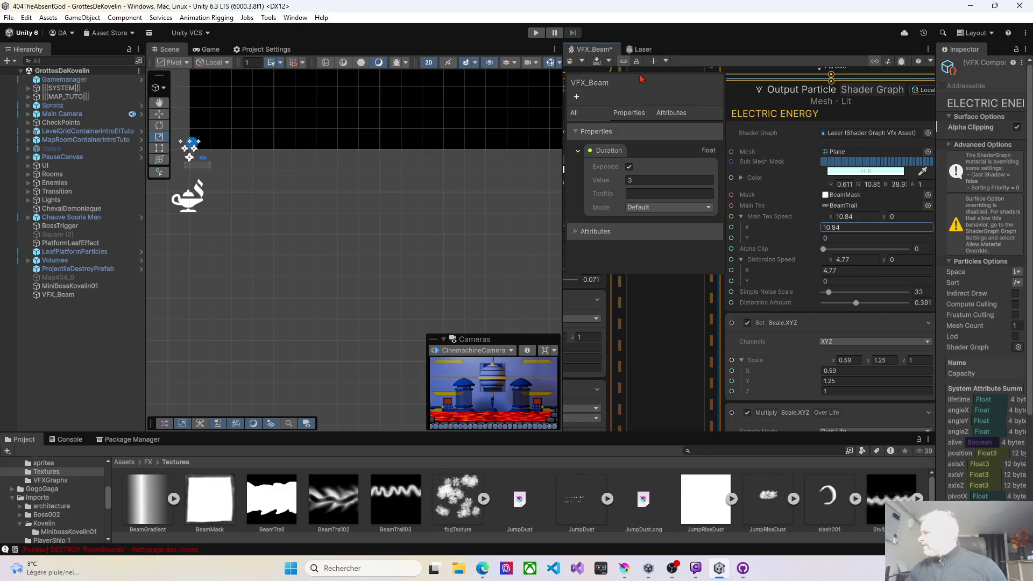
{"action": "left_click", "coordinate": [569, 62]}
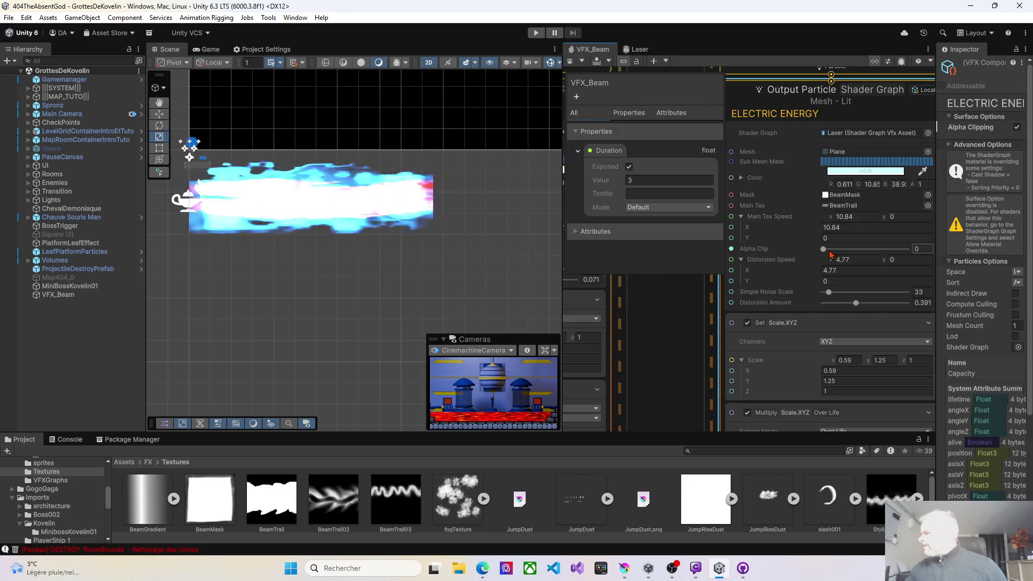
- Step Alpha Clip up through 0.109 and 0.378 to about 0.8, saving after each test
{"action": "left_click_drag", "start_coordinate": [824, 250], "coordinate": [833, 250]}
{"action": "left_click", "coordinate": [570, 62]}
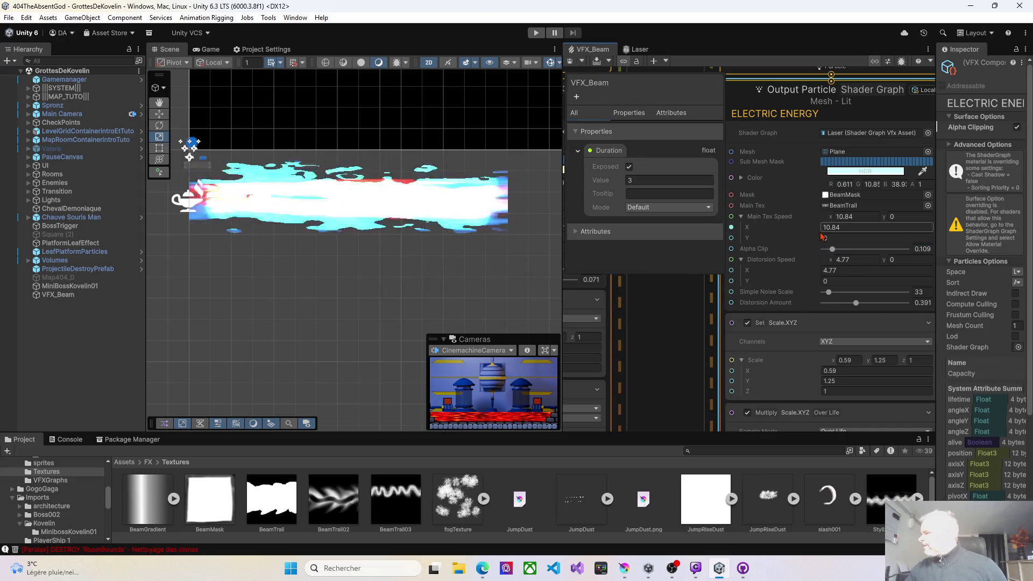
{"action": "left_click", "coordinate": [834, 250]}
{"action": "left_click_drag", "start_coordinate": [834, 250], "coordinate": [855, 250]}
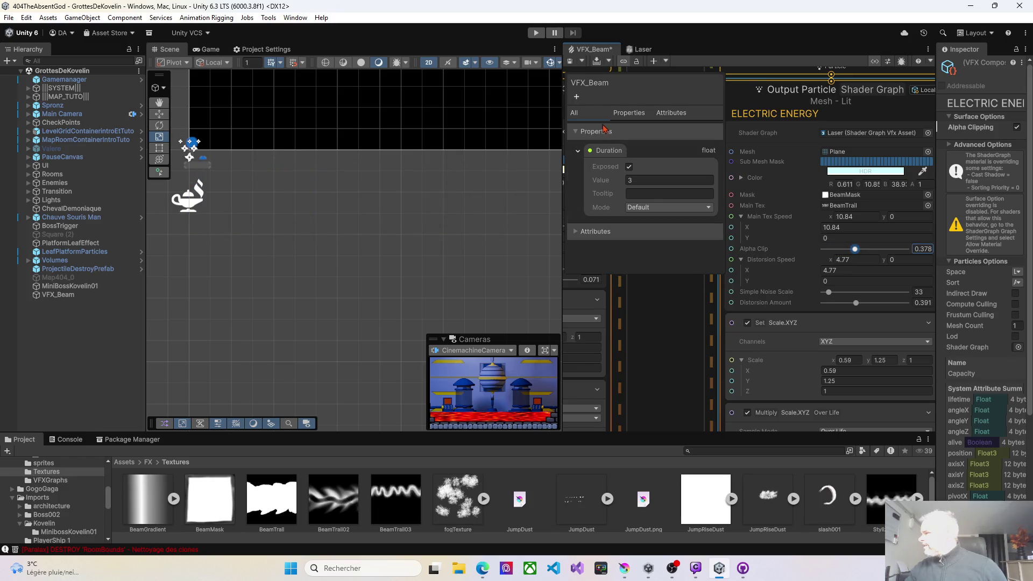
{"action": "key", "text": "ctrl+s"}
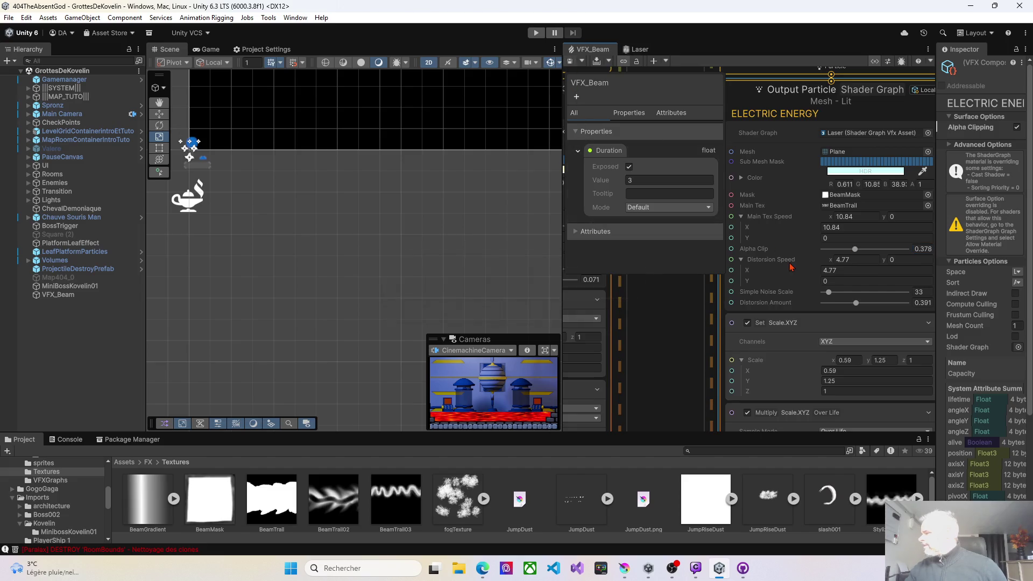
{"action": "left_click_drag", "start_coordinate": [855, 250], "coordinate": [891, 251]}
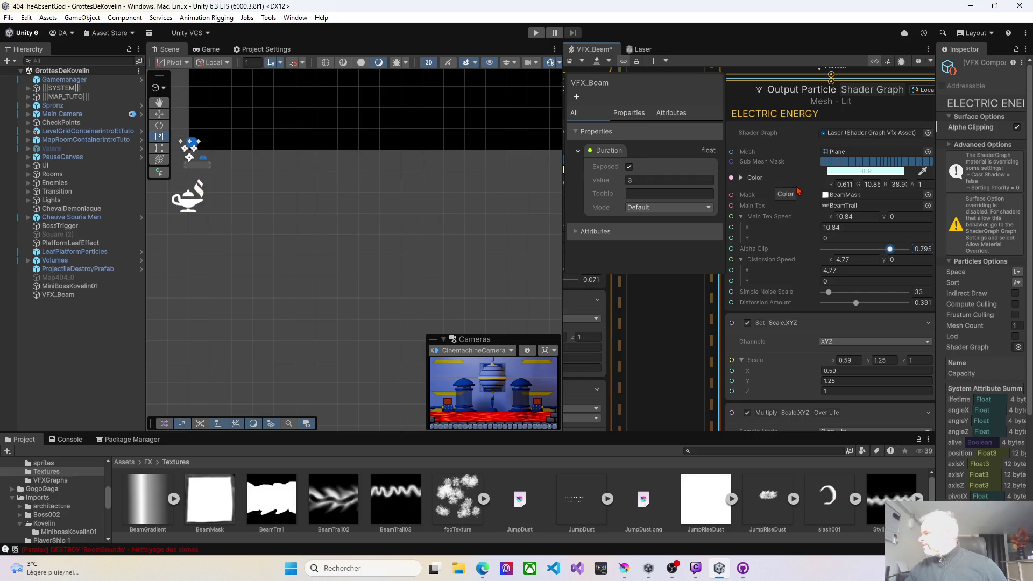
{"action": "left_click", "coordinate": [571, 62]}
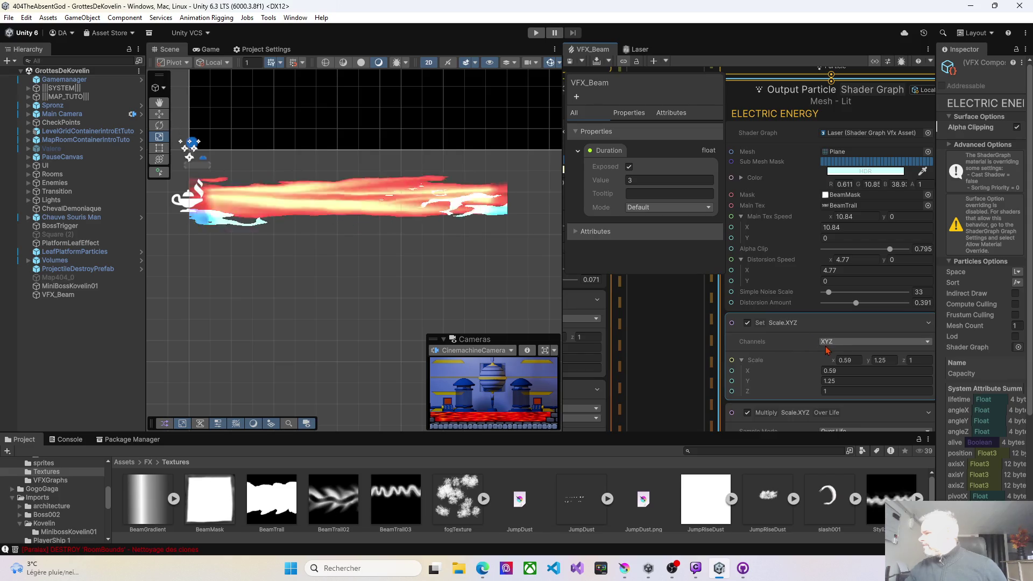
- Enter 0.77 as the Set Scale.XYZ X value of the beam particles and save
{"action": "scroll", "coordinate": [802, 363], "scroll_direction": "down", "scroll_amount": 3}
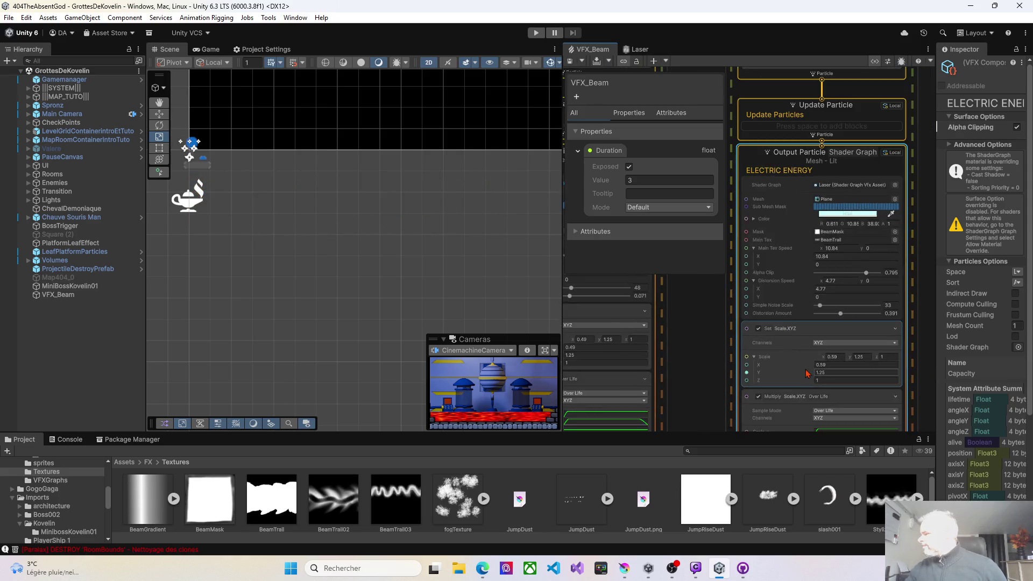
{"action": "scroll", "coordinate": [740, 385], "scroll_direction": "up", "scroll_amount": 5}
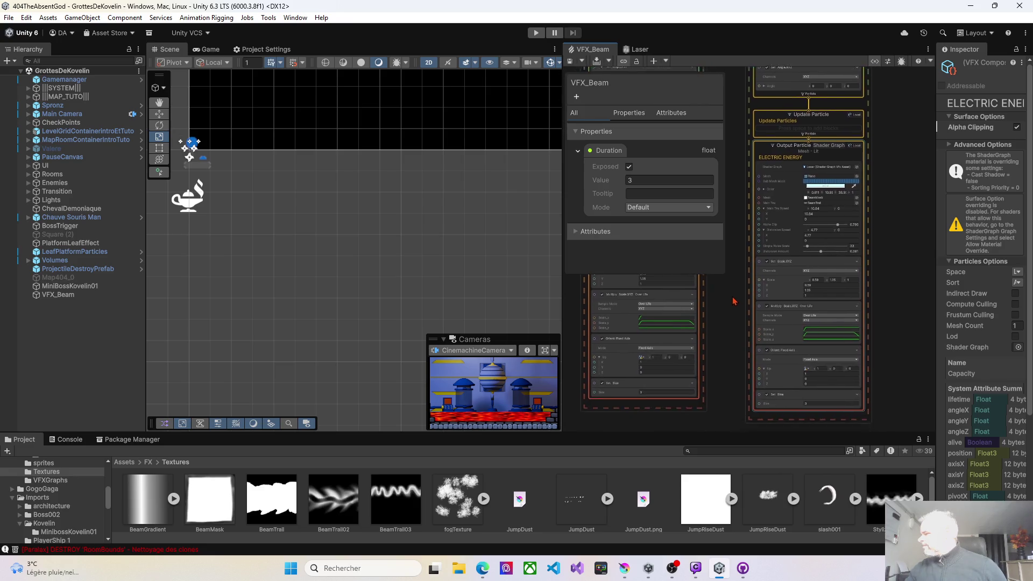
{"action": "scroll", "coordinate": [796, 349], "scroll_direction": "down", "scroll_amount": 3}
{"action": "left_click_drag", "start_coordinate": [716, 310], "coordinate": [711, 376]}
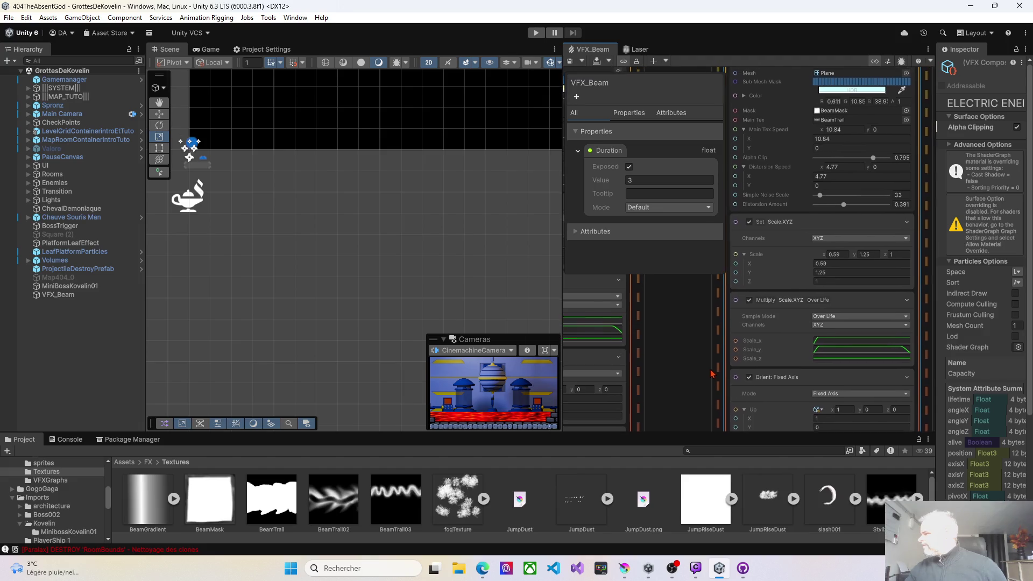
{"action": "left_click", "coordinate": [822, 258]}
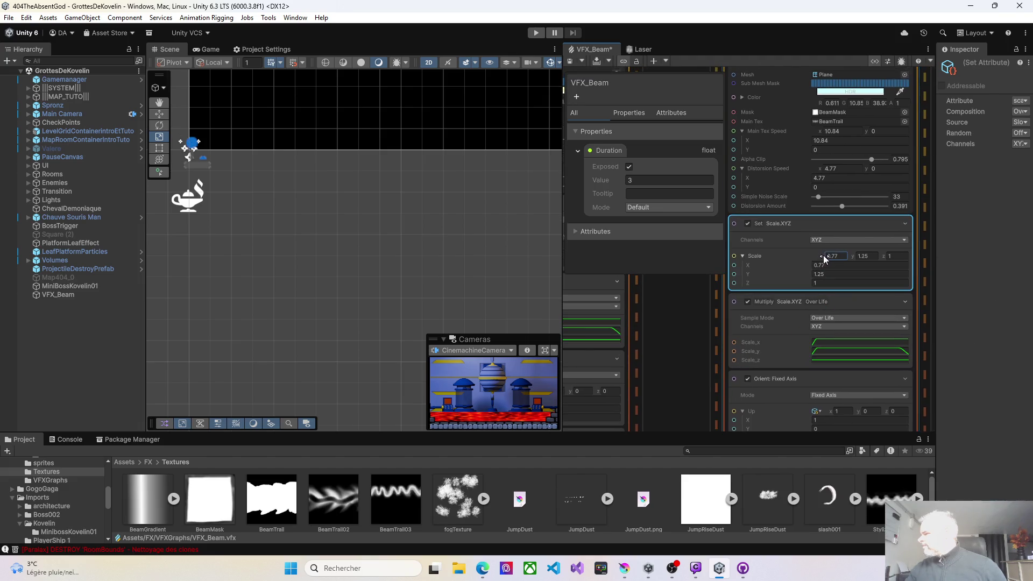
{"action": "left_click", "coordinate": [569, 59]}
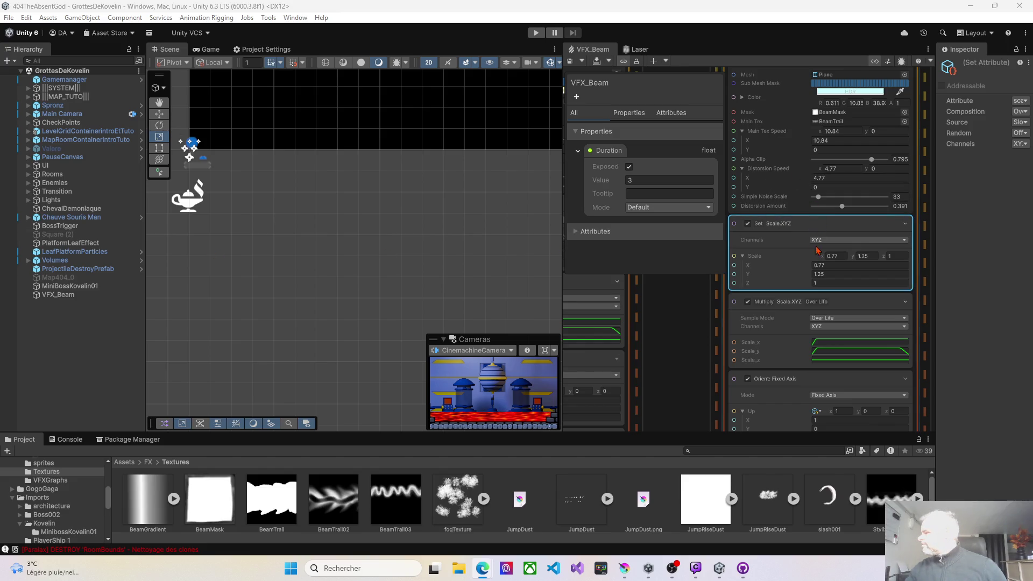
{"action": "left_click_drag", "start_coordinate": [688, 293], "coordinate": [683, 382]}
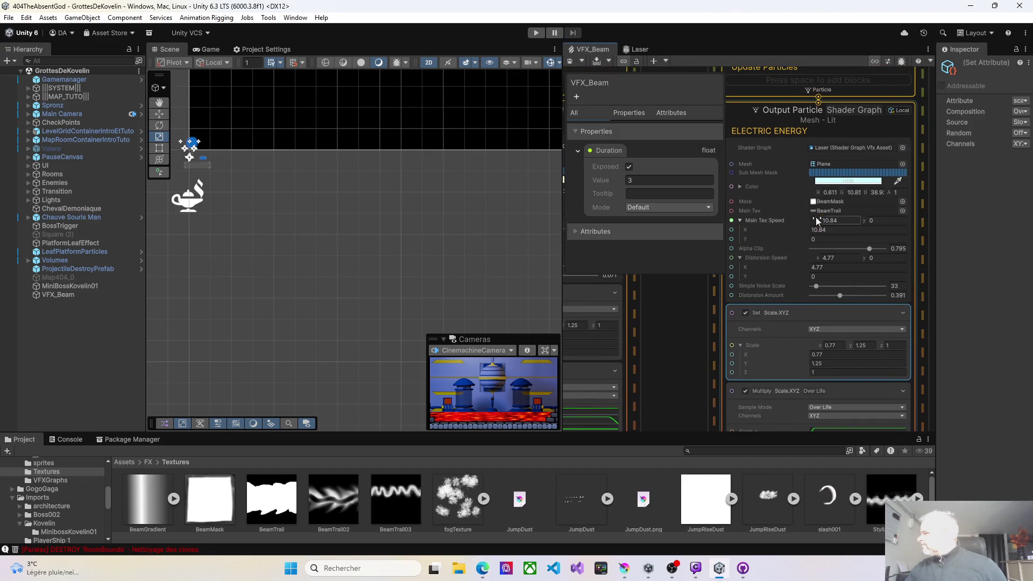
- Set Main Tex Speed X to -10.31 and Scale X to 0.65, save, then nudge Alpha Clip up
{"action": "left_click_drag", "start_coordinate": [815, 220], "coordinate": [704, 219]}
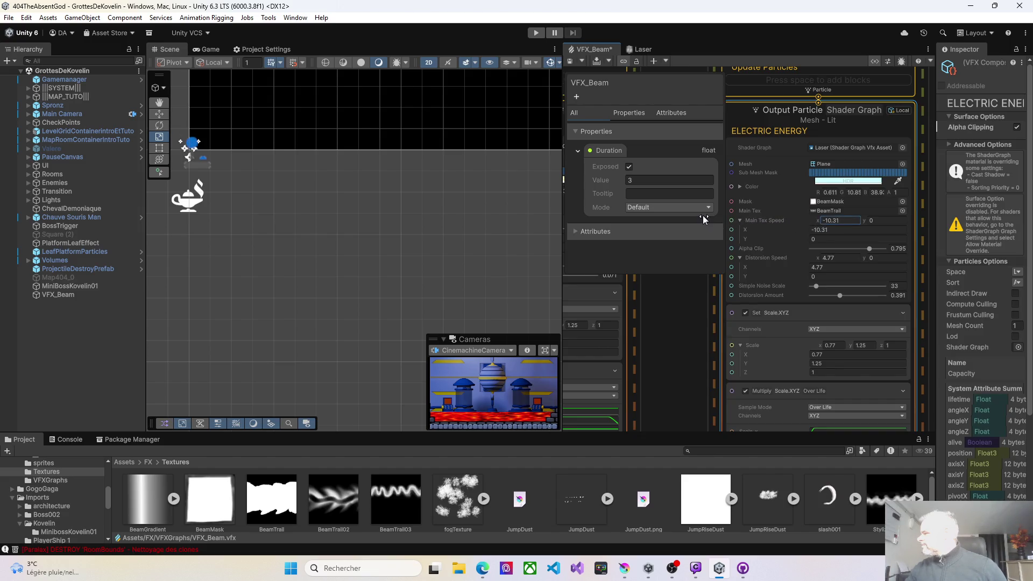
{"action": "left_click", "coordinate": [569, 62]}
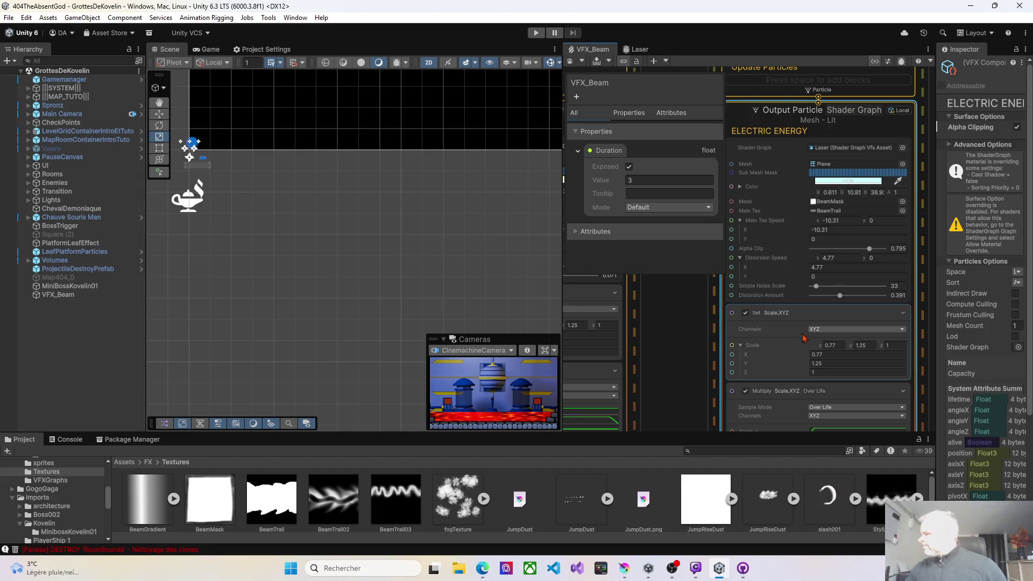
{"action": "left_click", "coordinate": [821, 351]}
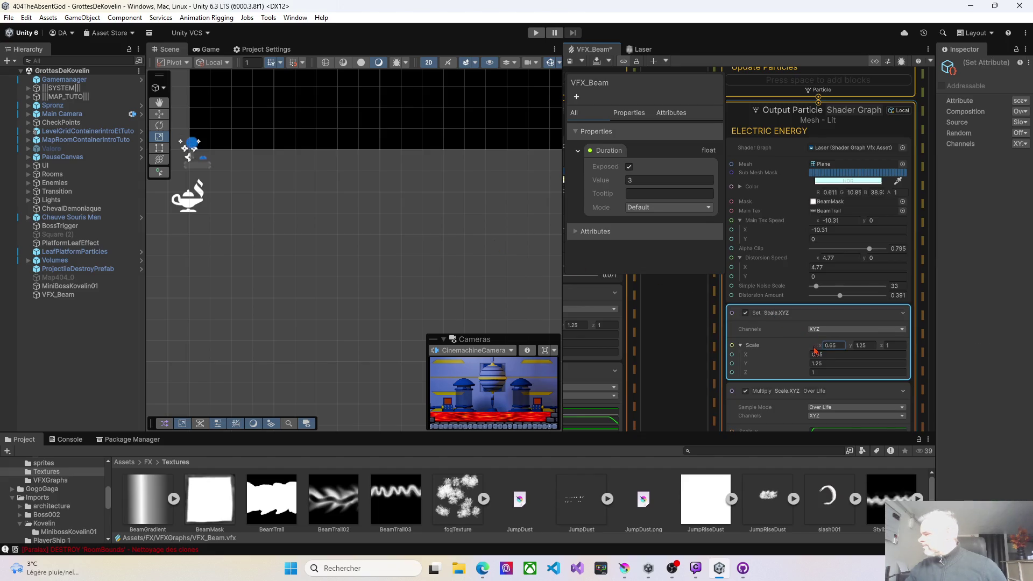
{"action": "left_click", "coordinate": [569, 61]}
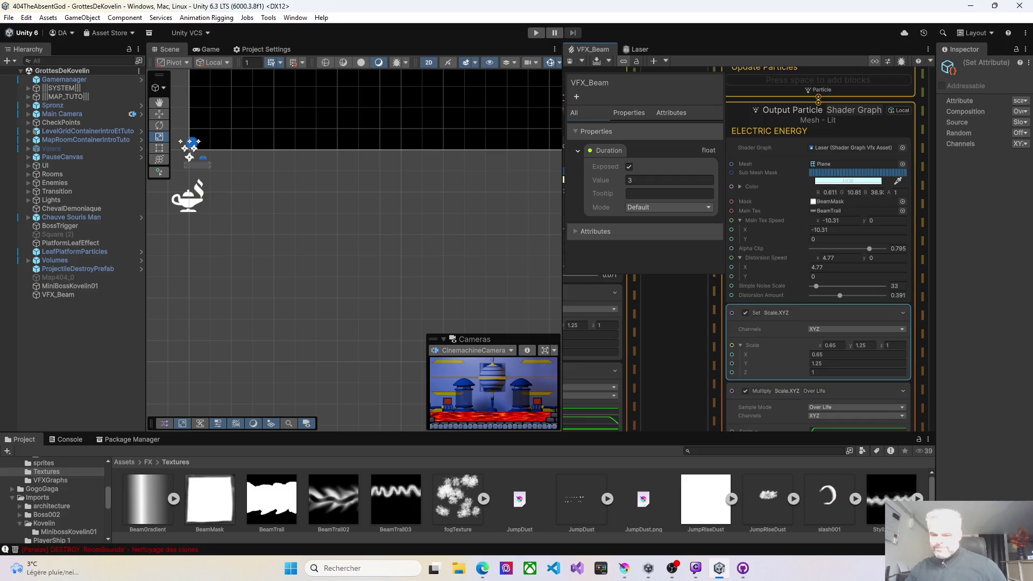
{"action": "key", "text": "alt+Tab"}
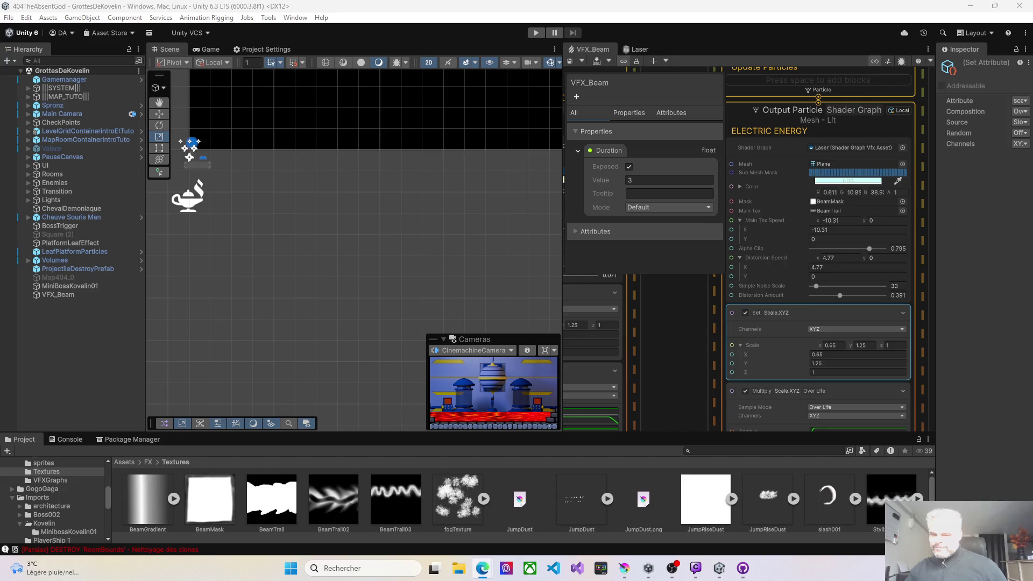
{"action": "left_click_drag", "start_coordinate": [870, 250], "coordinate": [871, 250]}
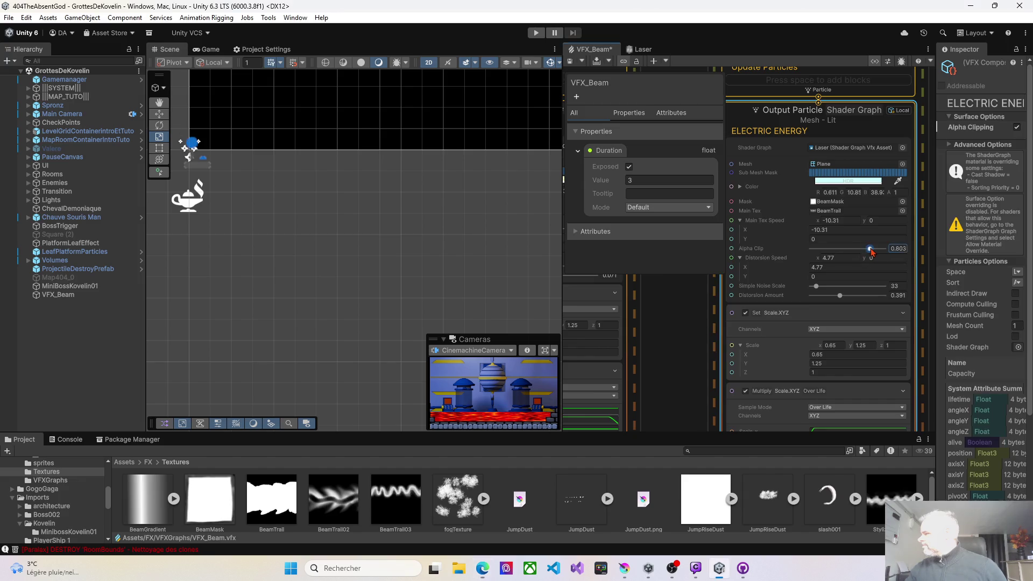